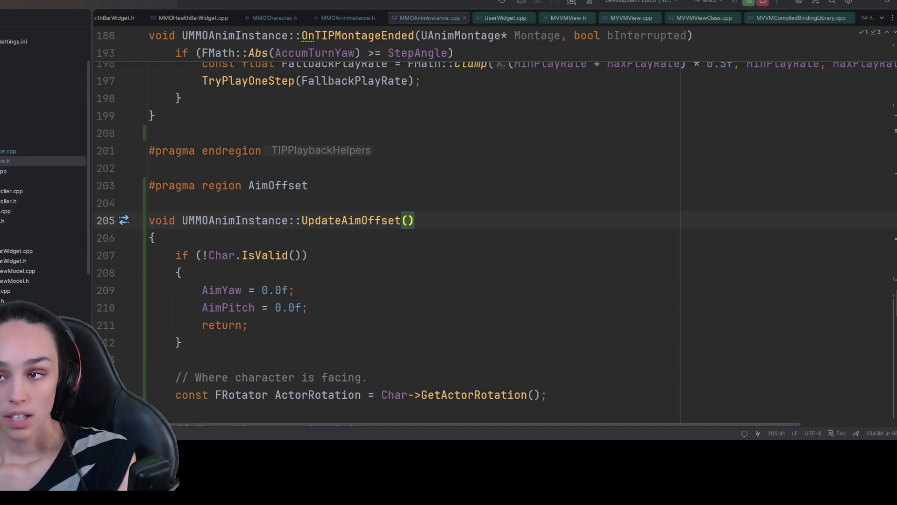
# Stop the running Rider debug session and return to the Unreal Editor.
pyautogui.click(762, 2)
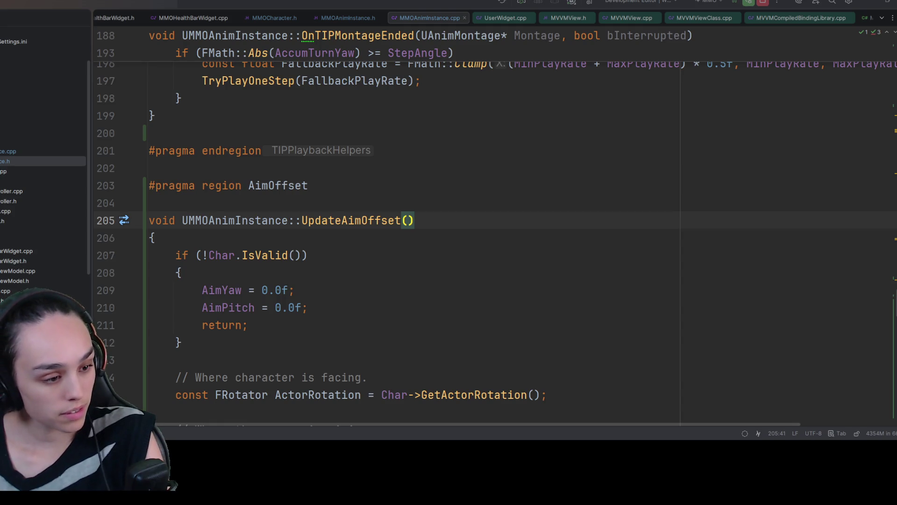
pyautogui.hotkey('alt', 'Tab')
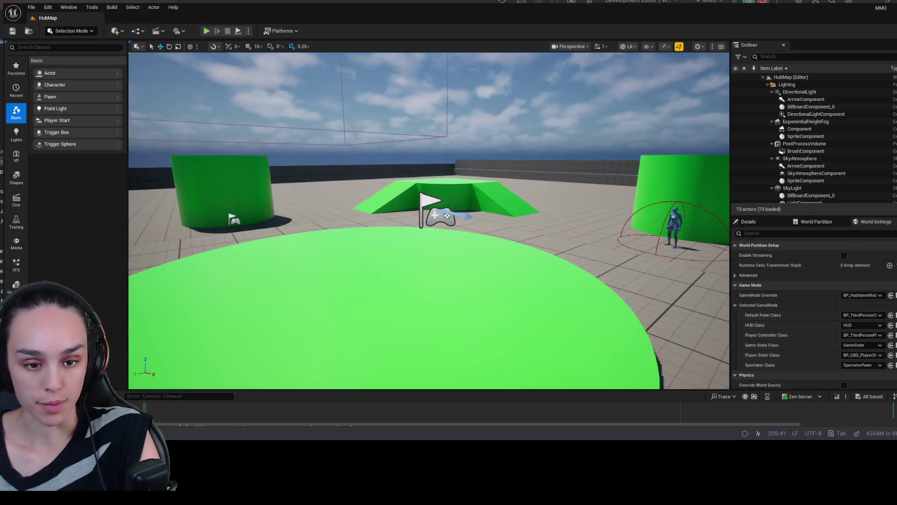
# Browse the Content Drawer to Weapons/Rifle/Animations/Quinn/AimOffsets/Hipfire and pick the rifle idle hipfire aim offset.
pyautogui.hotkey('ctrl', 'space')
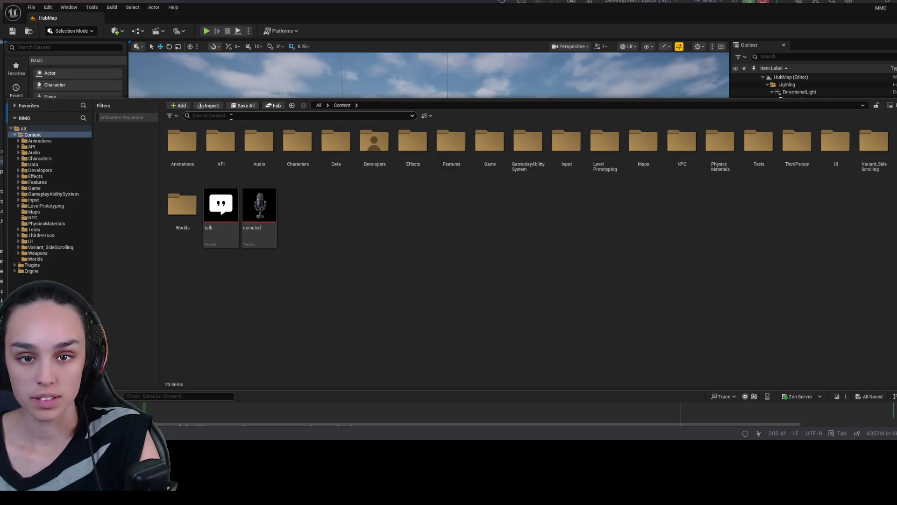
pyautogui.doubleClick(895, 144)
pyautogui.doubleClick(211, 144)
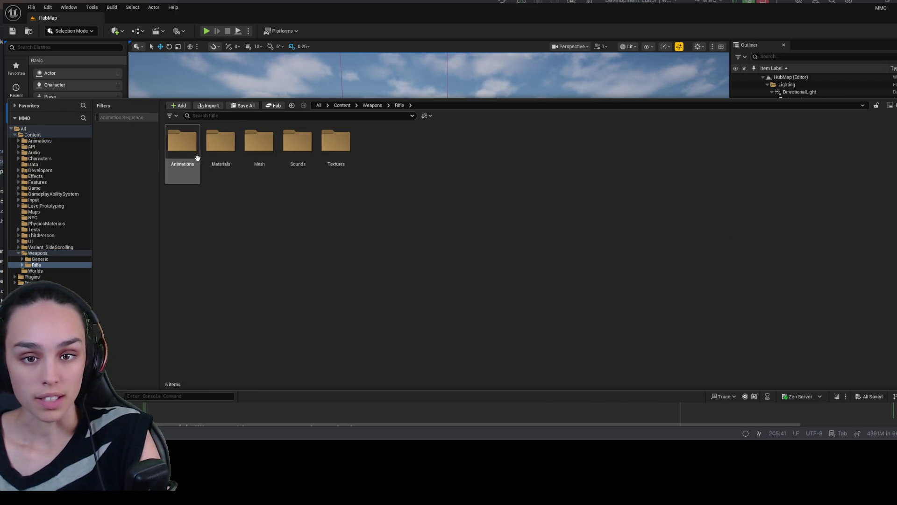
pyautogui.click(185, 156)
pyautogui.doubleClick(185, 156)
pyautogui.click(220, 141)
pyautogui.doubleClick(221, 141)
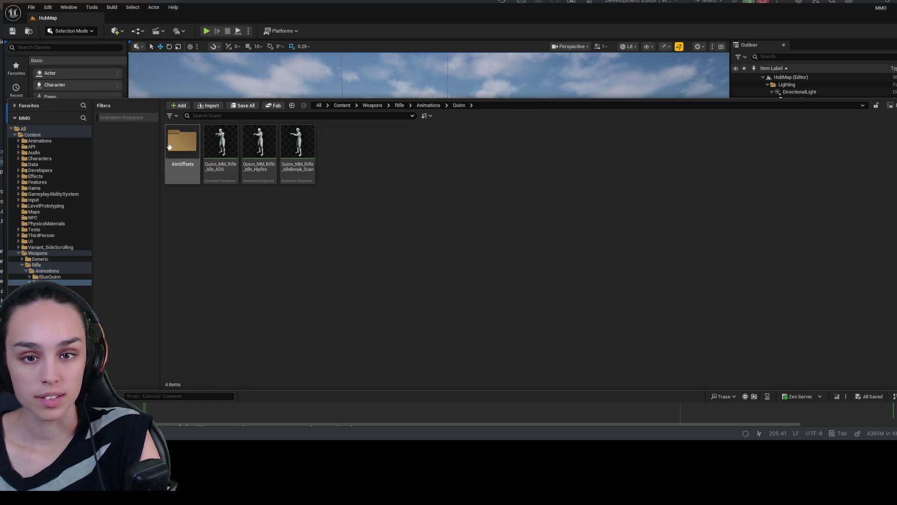
pyautogui.doubleClick(183, 141)
pyautogui.doubleClick(183, 142)
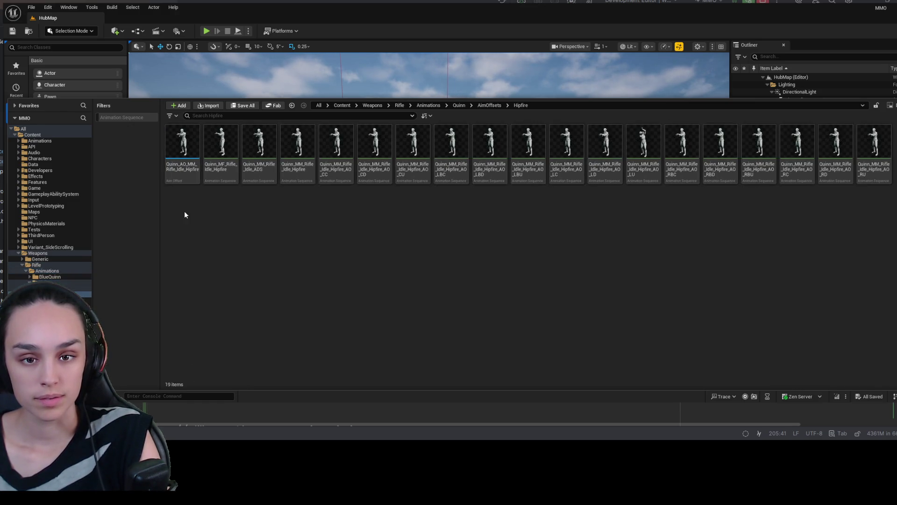
pyautogui.click(185, 172)
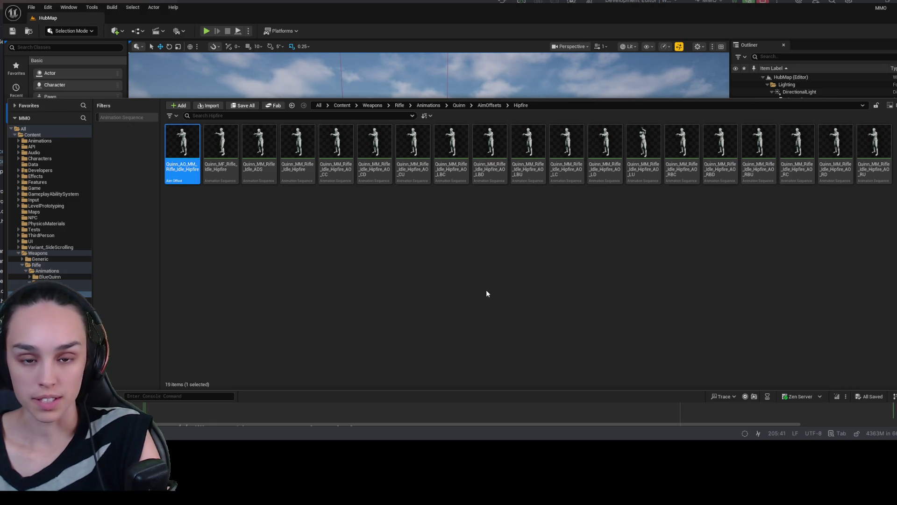
pyautogui.hotkey('ctrl', 'space')
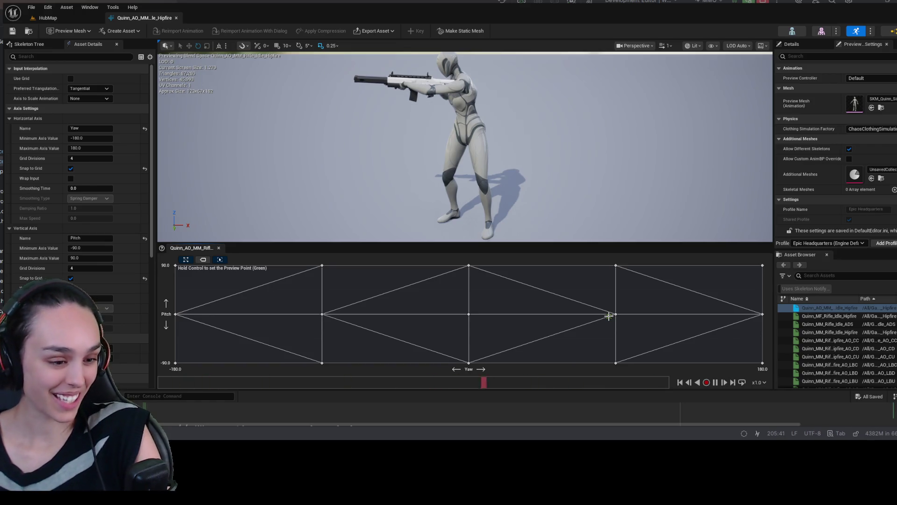
pyautogui.moveTo(715, 144)
pyautogui.mouseDown()
pyautogui.moveTo(687, 161)
pyautogui.moveTo(673, 148)
pyautogui.moveTo(551, 202)
pyautogui.mouseUp()
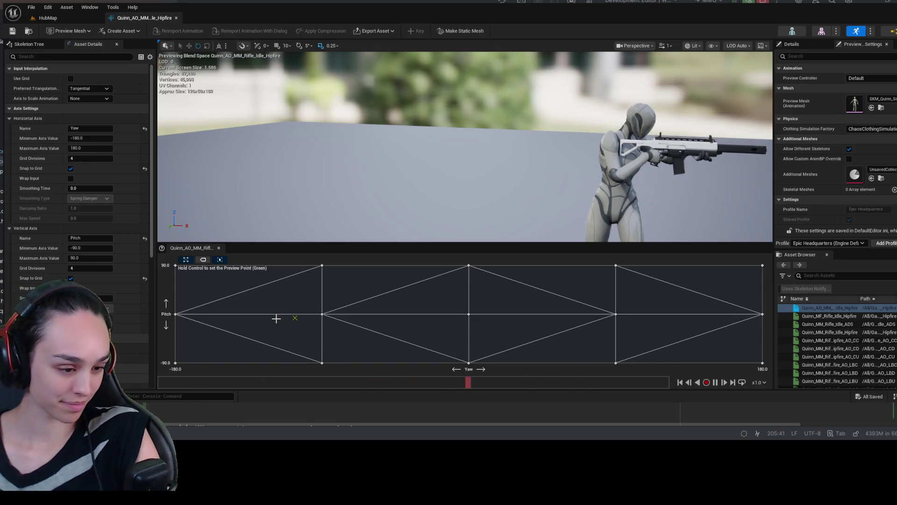
pyautogui.press('ctrl')
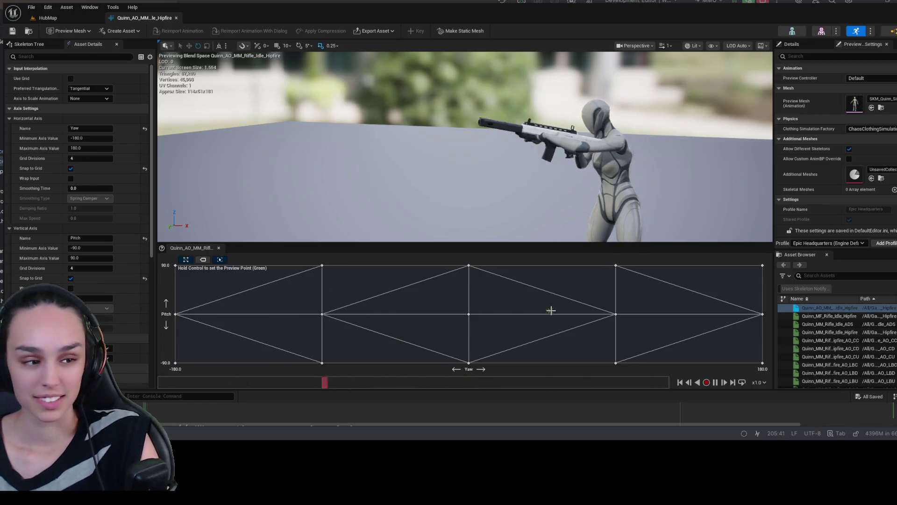
pyautogui.press('ctrl')
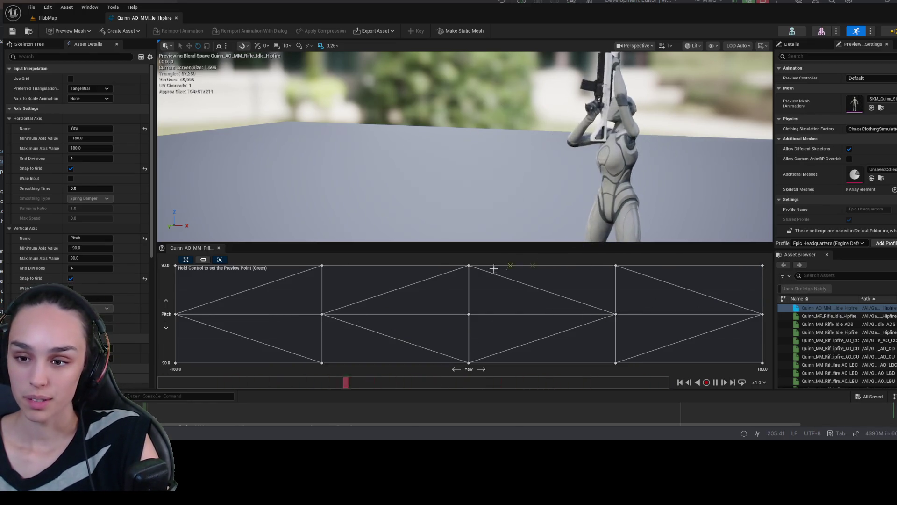
pyautogui.press('ctrl')
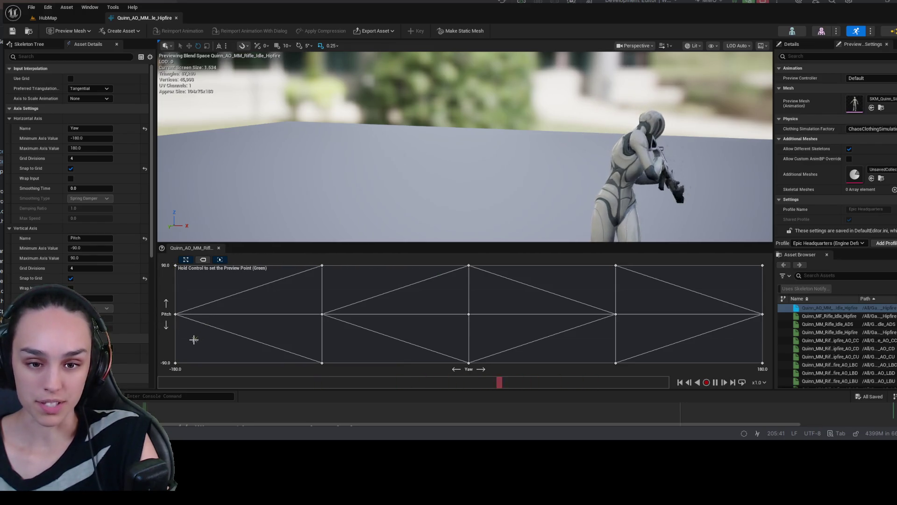
pyautogui.press('ctrl')
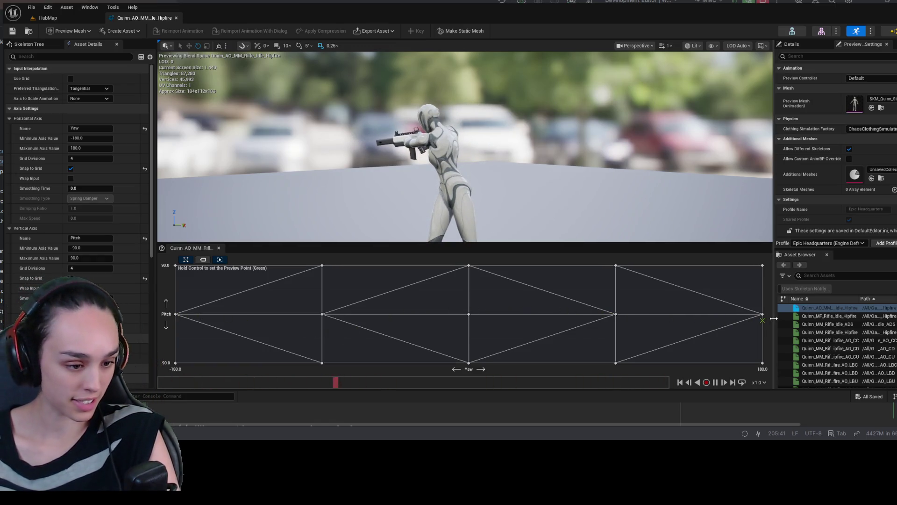
pyautogui.moveTo(467, 149); pyautogui.dragTo(439, 155)
pyautogui.moveTo(164, 107)
pyautogui.mouseDown()
pyautogui.moveTo(186, 109)
pyautogui.moveTo(164, 108)
pyautogui.mouseUp()
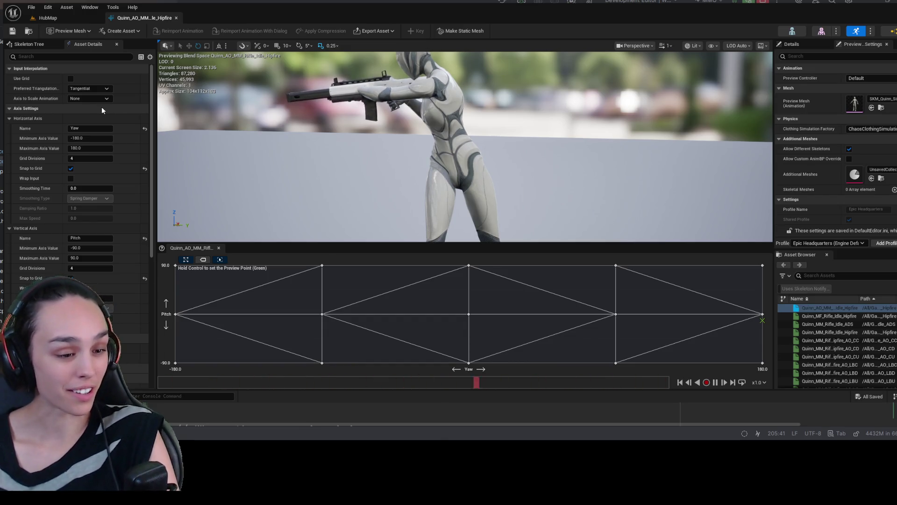
pyautogui.moveTo(420, 119)
pyautogui.mouseDown()
pyautogui.moveTo(645, 119)
pyautogui.moveTo(682, 140)
pyautogui.moveTo(415, 108)
pyautogui.mouseUp()
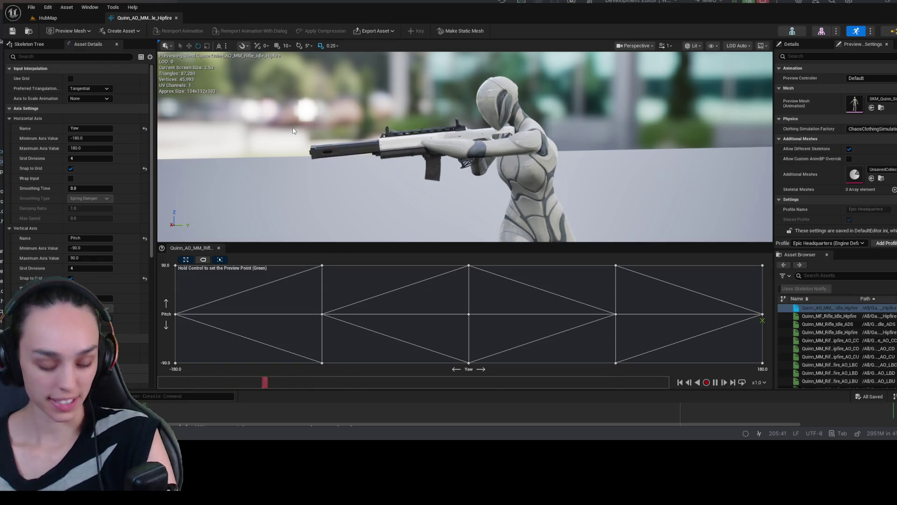
pyautogui.moveTo(576, 238)
pyautogui.mouseDown()
pyautogui.moveTo(673, 238)
pyautogui.moveTo(622, 197)
pyautogui.moveTo(500, 159)
pyautogui.mouseUp()
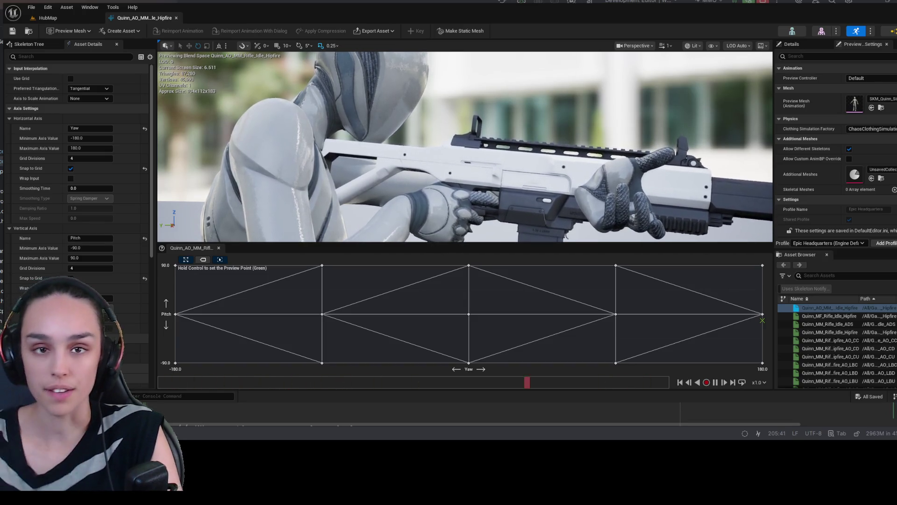
# From HubMap, search the Content folder for 'abp' and open ABP_Unarmed4.
pyautogui.click(48, 18)
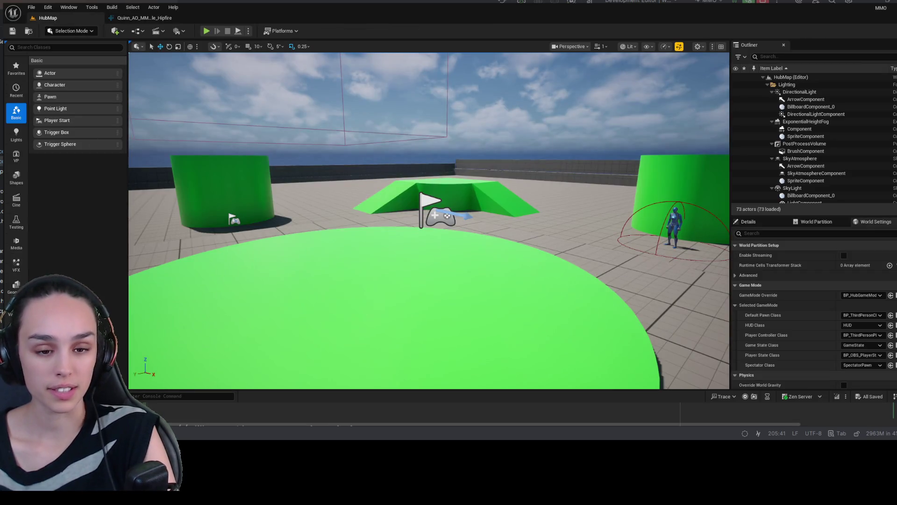
pyautogui.hotkey('ctrl', 'space')
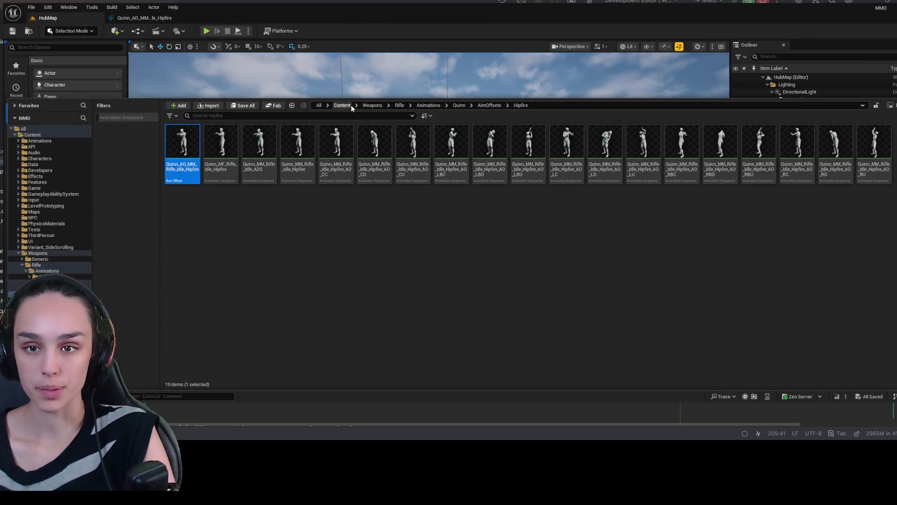
pyautogui.click(351, 104)
pyautogui.write('abp')
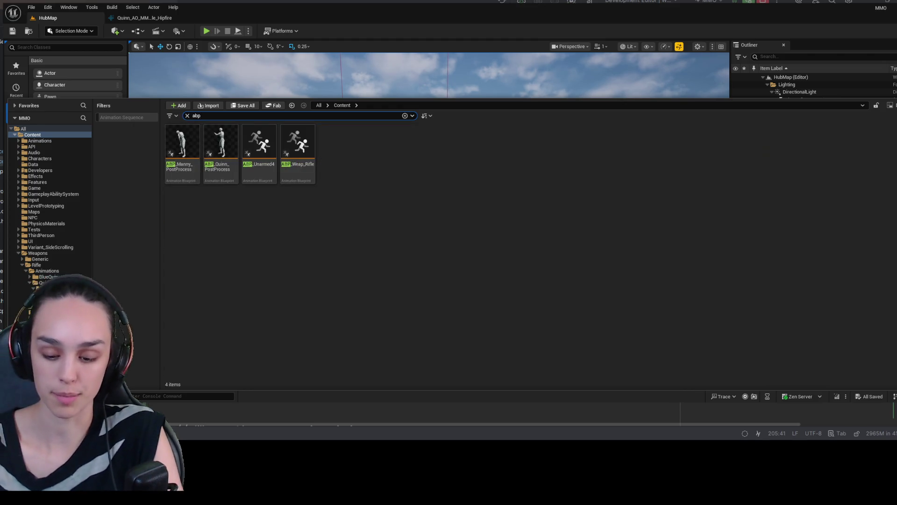
pyautogui.click(265, 173)
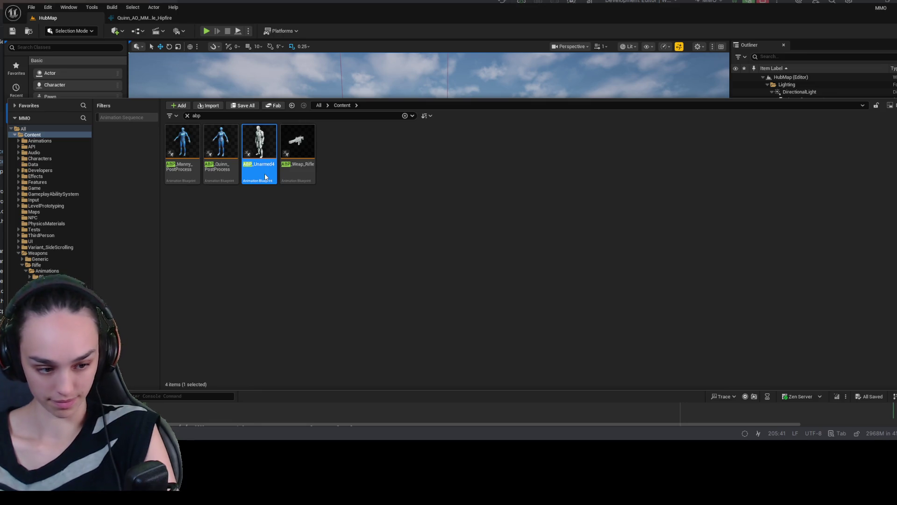
pyautogui.doubleClick(264, 173)
# Delete the GetOwningActor node, then delete the UpdateAimYawAndPitch function.
pyautogui.moveTo(397, 142); pyautogui.dragTo(404, 121)
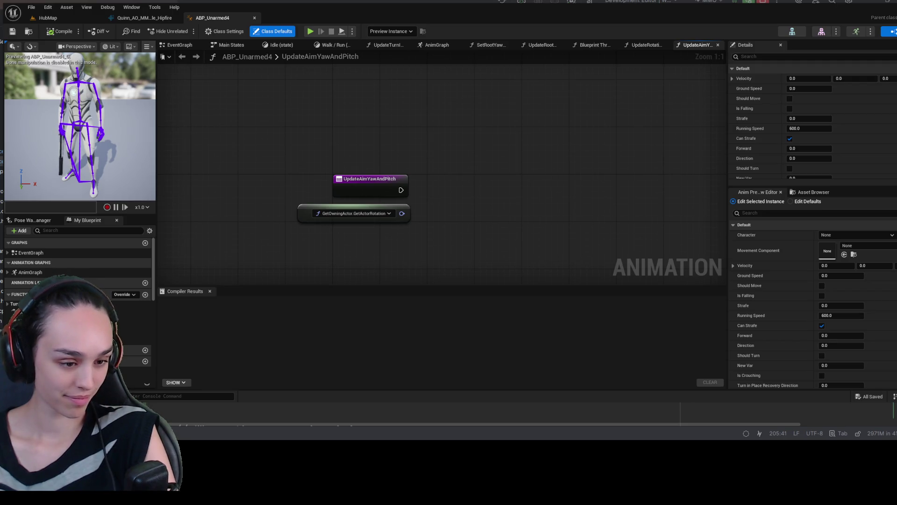
pyautogui.doubleClick(281, 58)
pyautogui.moveTo(348, 116); pyautogui.dragTo(405, 105)
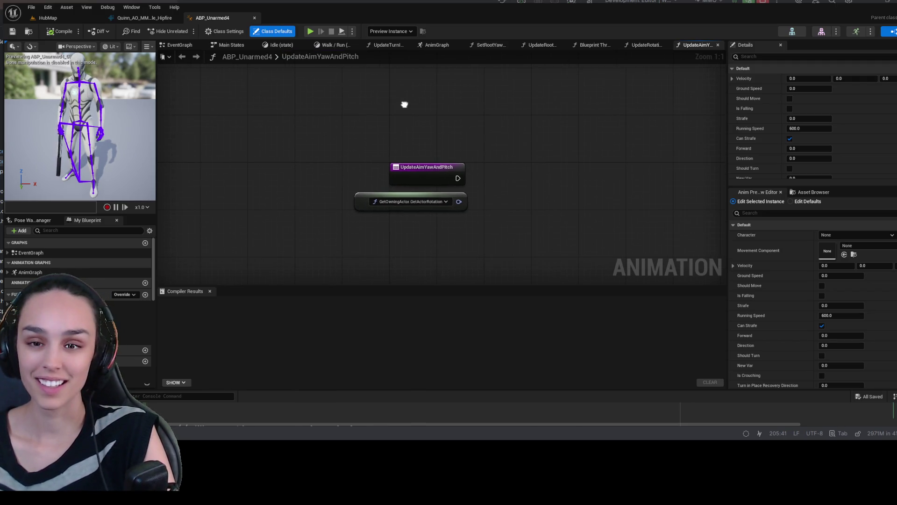
pyautogui.click(427, 201)
pyautogui.press('Delete')
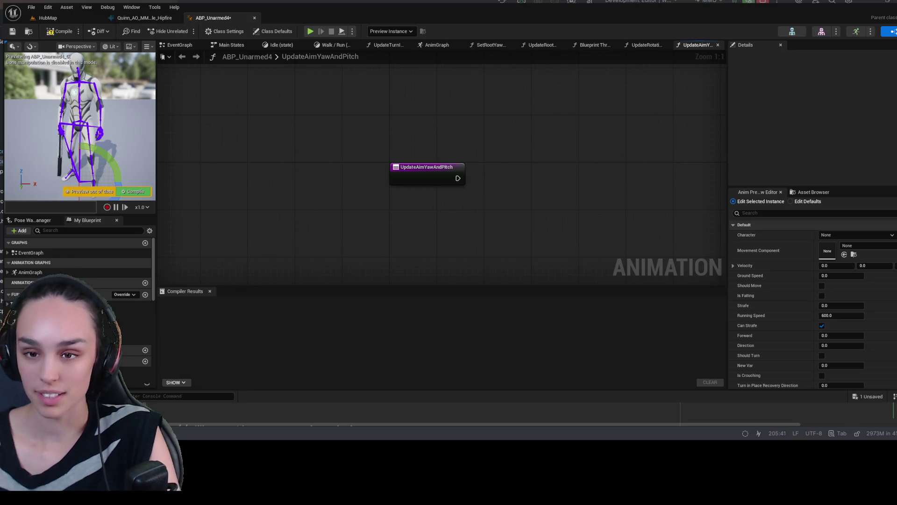
pyautogui.click(427, 172)
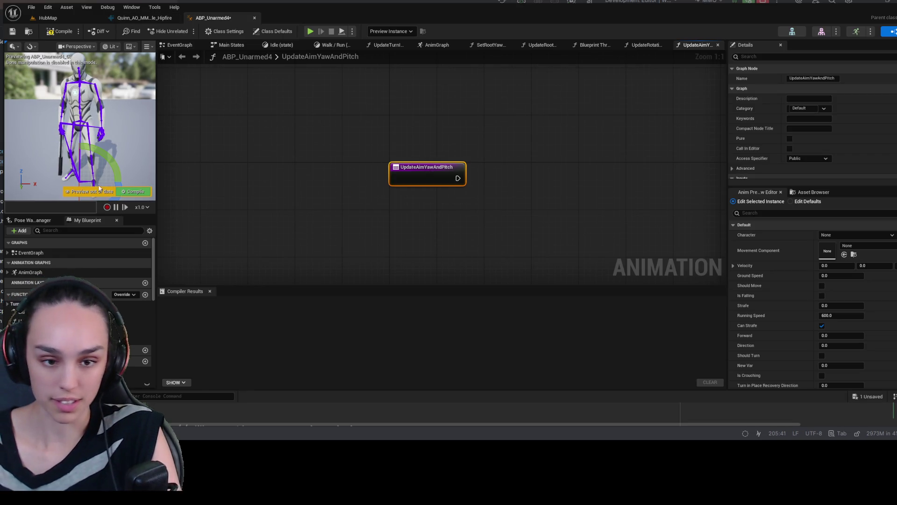
pyautogui.click(431, 146)
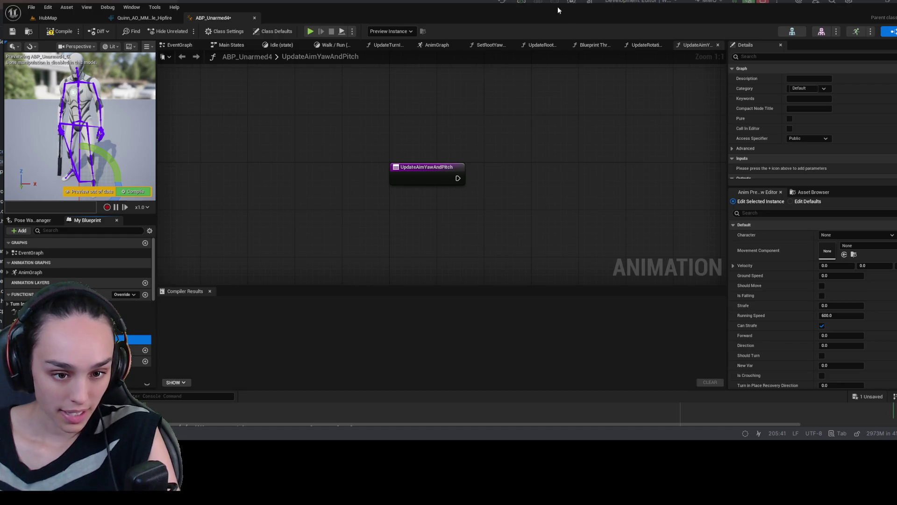
pyautogui.press('Delete')
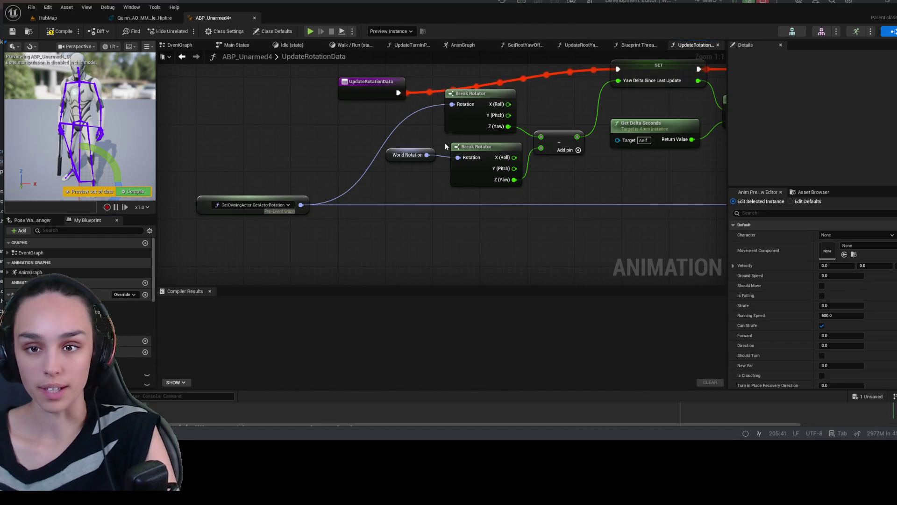
# Open ABP_Unarmed4's AnimGraph from My Blueprint, then bring up MMOAnimInstance.h in Rider.
pyautogui.click(223, 49)
pyautogui.click(180, 45)
pyautogui.scroll(-8, 296, 187)
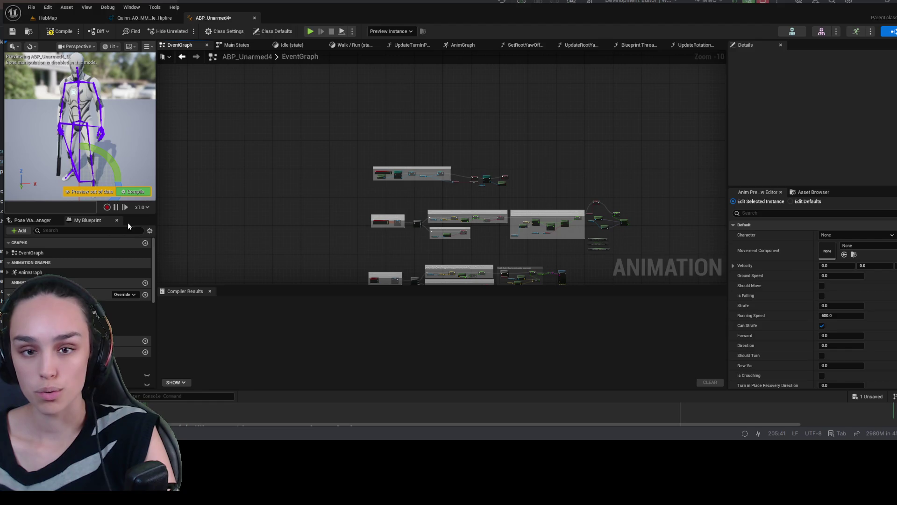
pyautogui.doubleClick(68, 269)
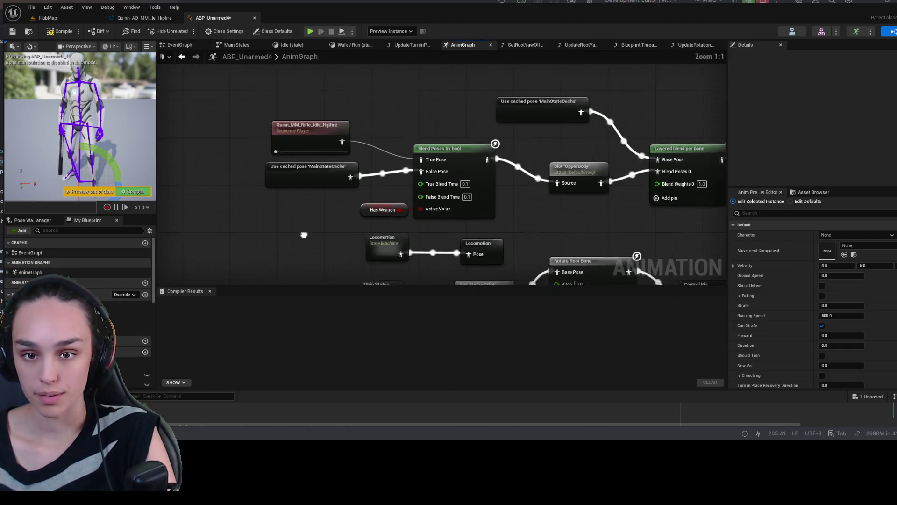
pyautogui.moveTo(303, 235); pyautogui.dragTo(335, 232)
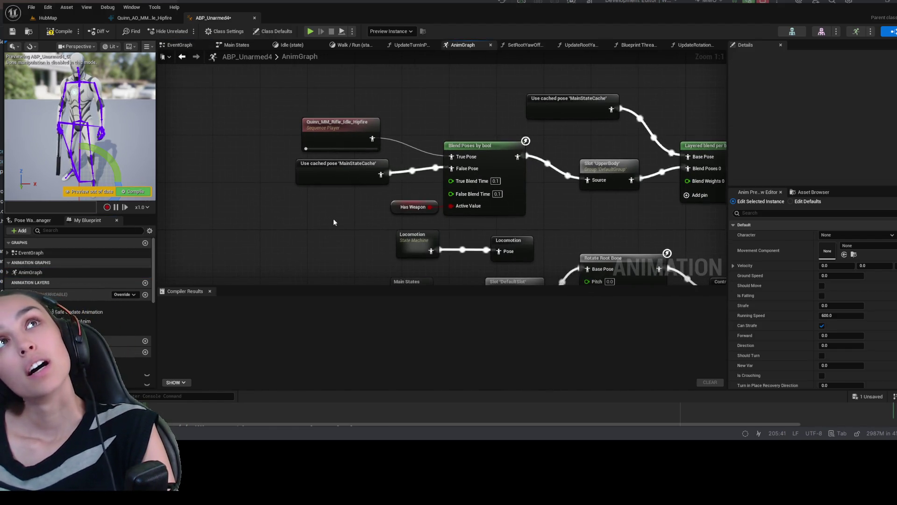
pyautogui.scroll(-3, 79, 261)
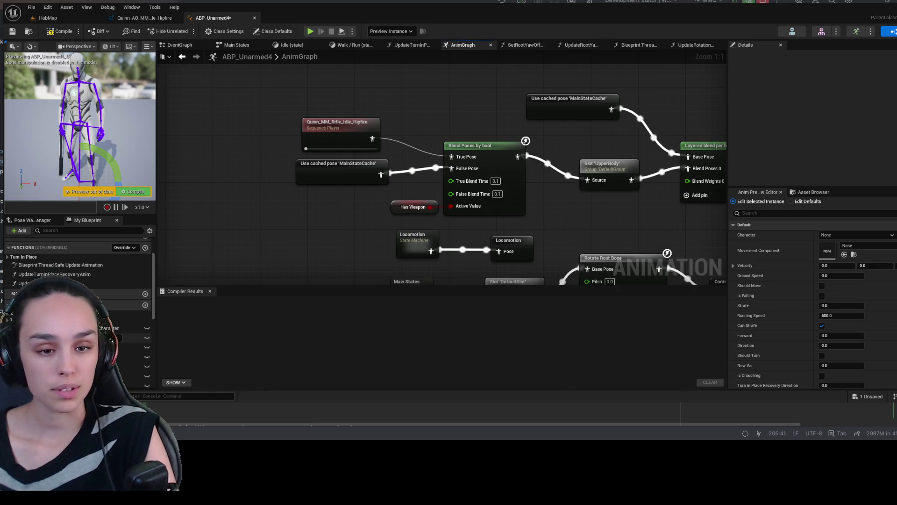
pyautogui.scroll(-10, 79, 280)
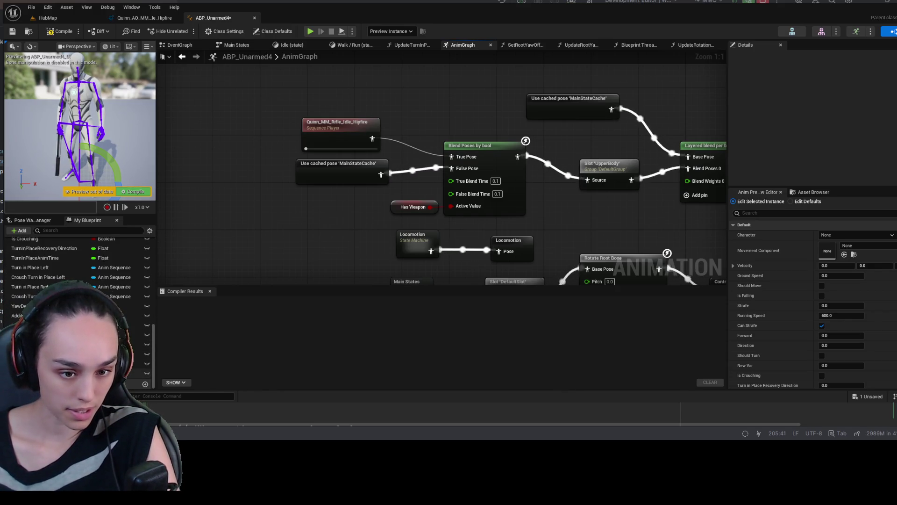
pyautogui.scroll(5, 79, 280)
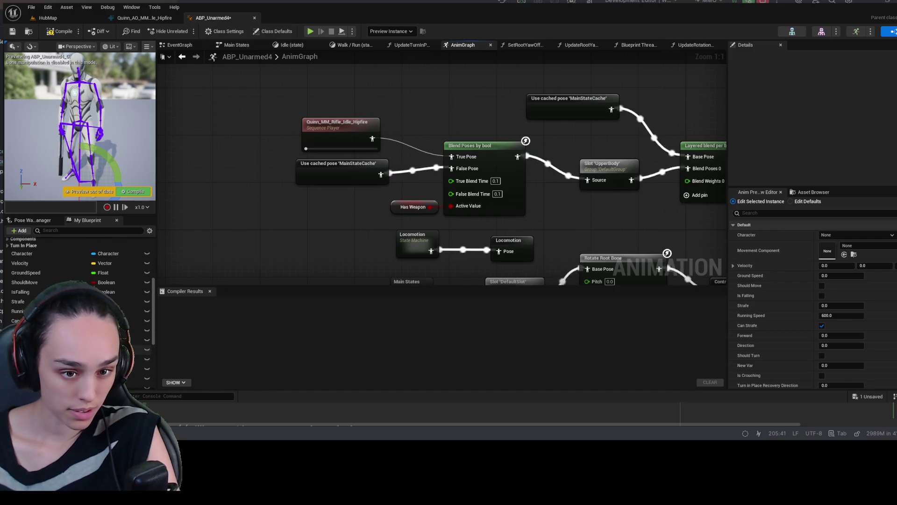
pyautogui.scroll(3, 80, 280)
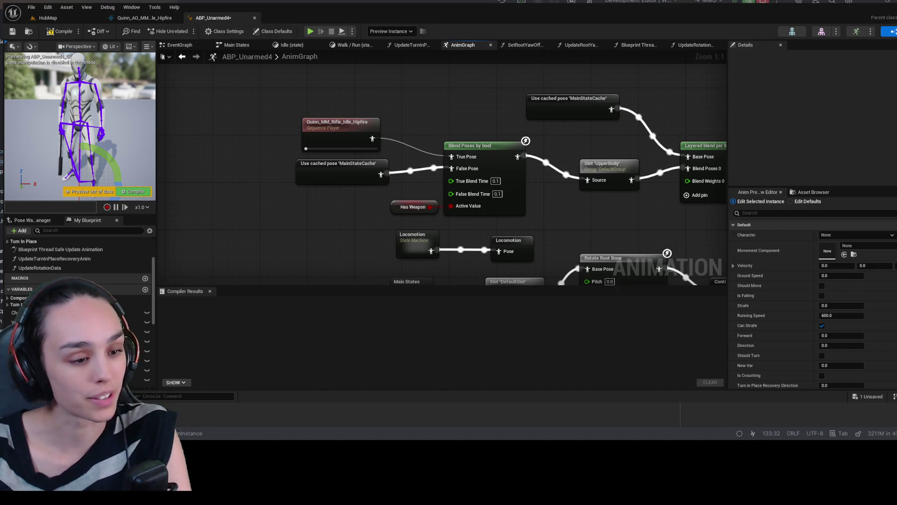
pyautogui.hotkey('alt', 'Tab')
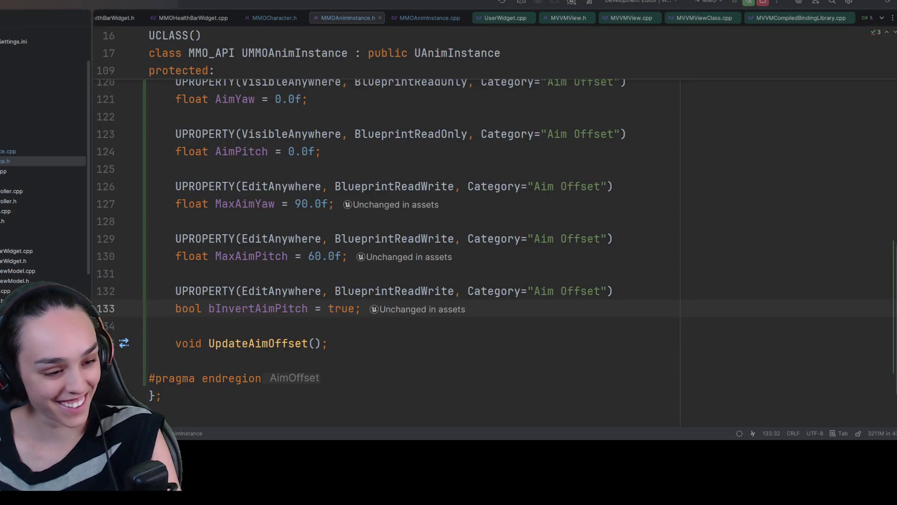
# Review the AimYaw, MaxAimYaw (90) and MaxAimPitch (60) properties unchanged, then return to Unreal.
pyautogui.scroll(2, 497, 244)
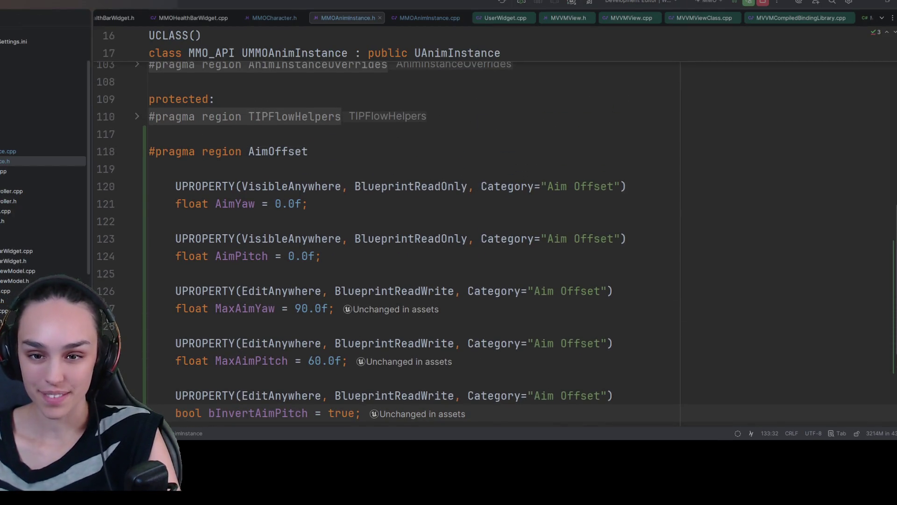
pyautogui.doubleClick(229, 202)
pyautogui.click(511, 217)
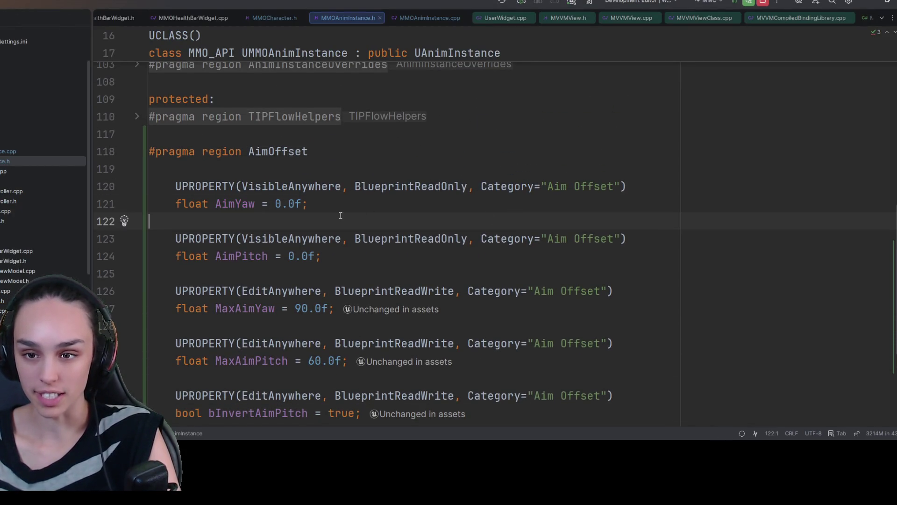
pyautogui.doubleClick(230, 200)
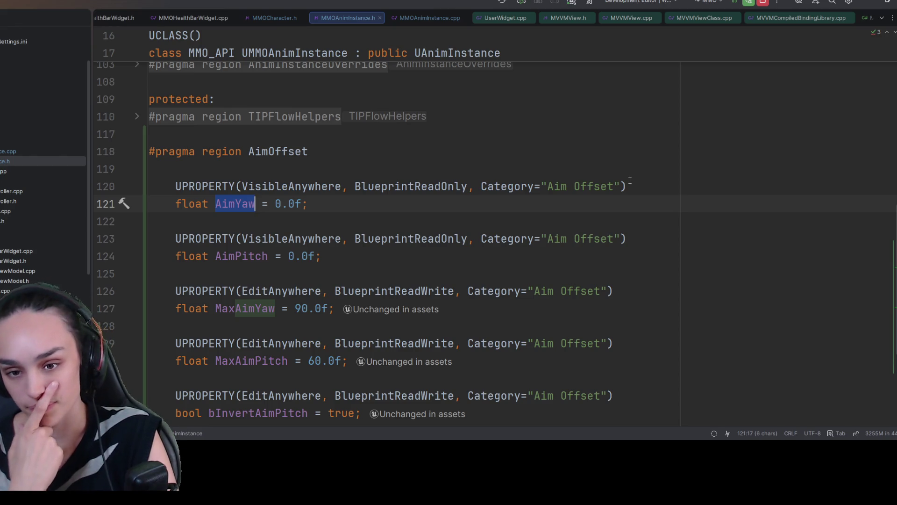
pyautogui.scroll(-5, 628, 185)
pyautogui.moveTo(322, 296)
pyautogui.mouseDown()
pyautogui.moveTo(47, 204)
pyautogui.moveTo(30, 161)
pyautogui.mouseUp()
pyautogui.click(752, 380)
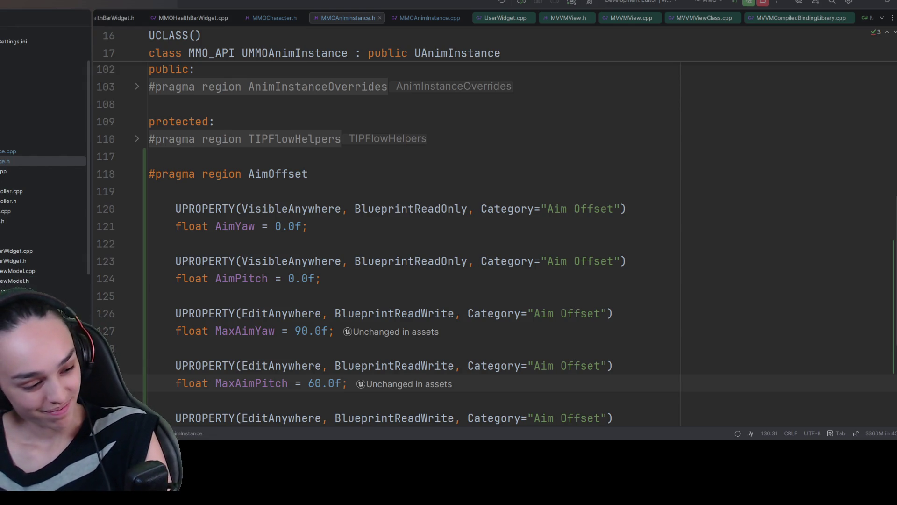
pyautogui.hotkey('alt', 'Tab')
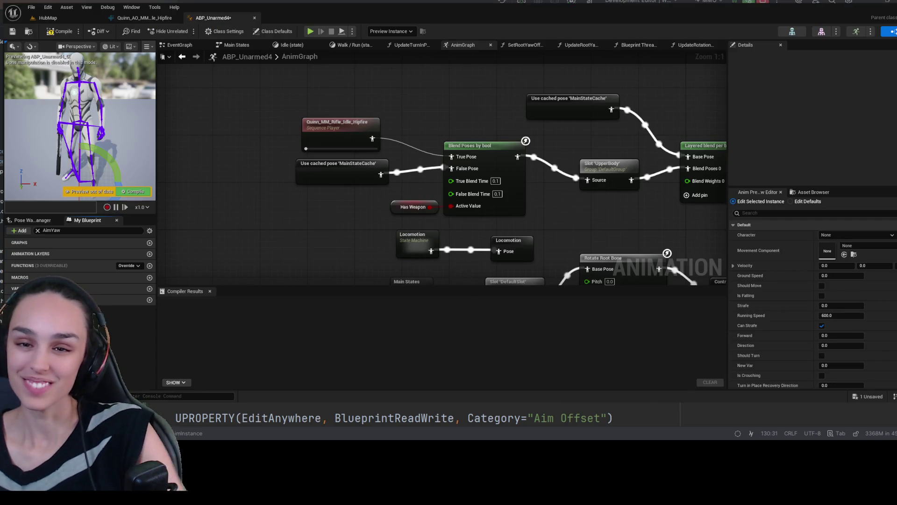
# Browse to the Hipfire aim-offset folder and drop Quinn_AO_MM_Rifle_Idle_Hipfire into the AnimGraph.
pyautogui.moveTo(228, 270); pyautogui.dragTo(282, 233)
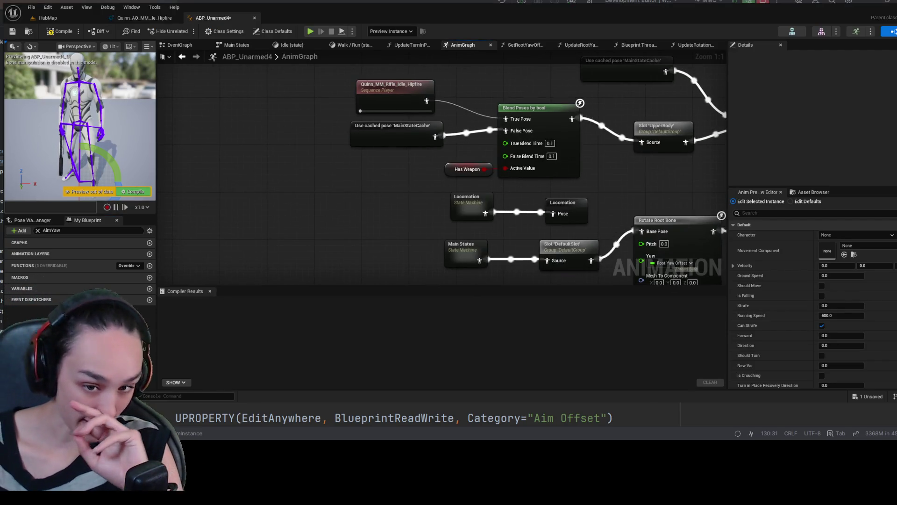
pyautogui.hotkey('ctrl', 'space')
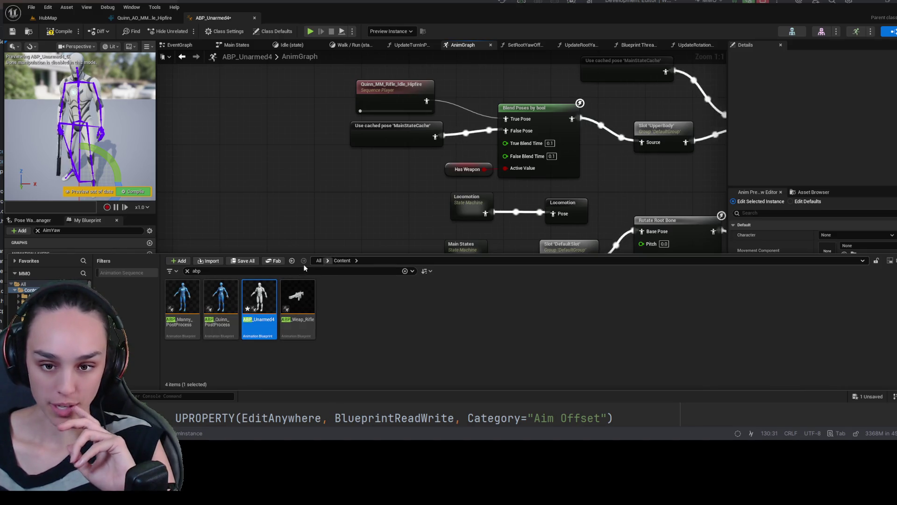
pyautogui.click(187, 271)
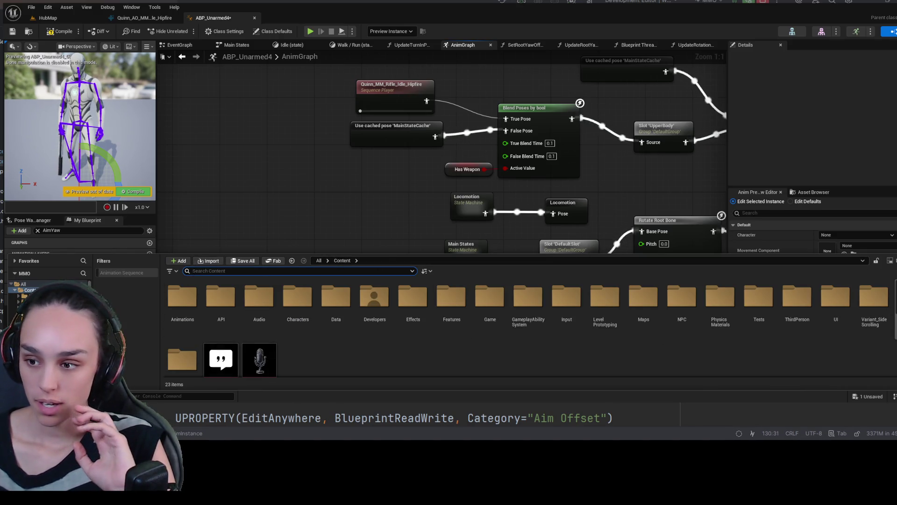
pyautogui.doubleClick(182, 359)
pyautogui.click(214, 296)
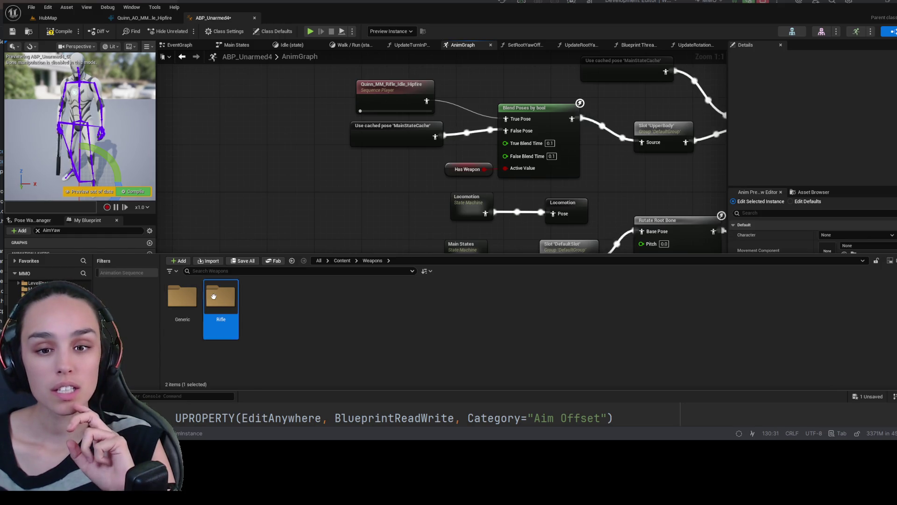
pyautogui.doubleClick(214, 296)
pyautogui.doubleClick(182, 299)
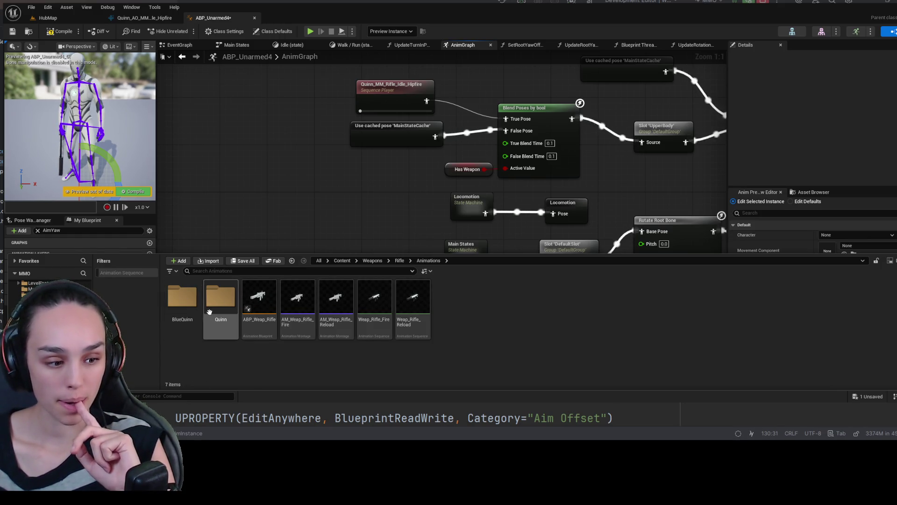
pyautogui.doubleClick(210, 306)
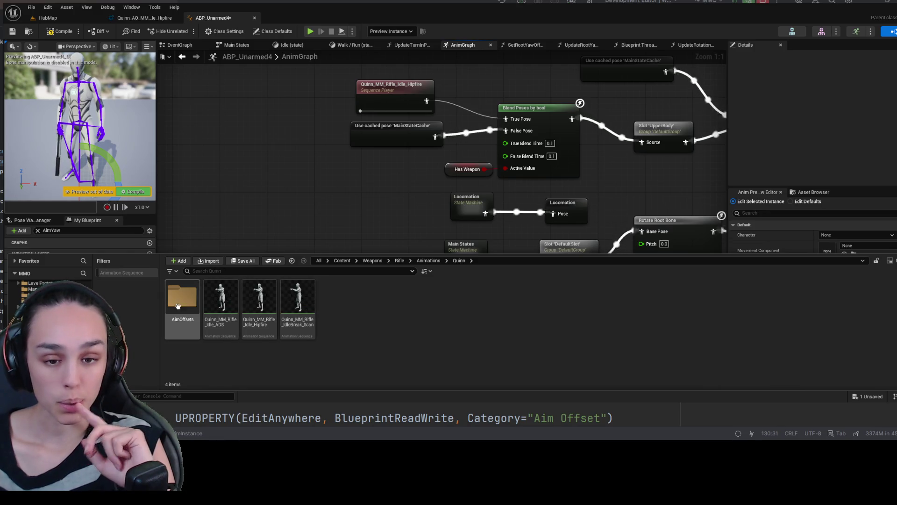
pyautogui.doubleClick(178, 306)
pyautogui.doubleClick(182, 299)
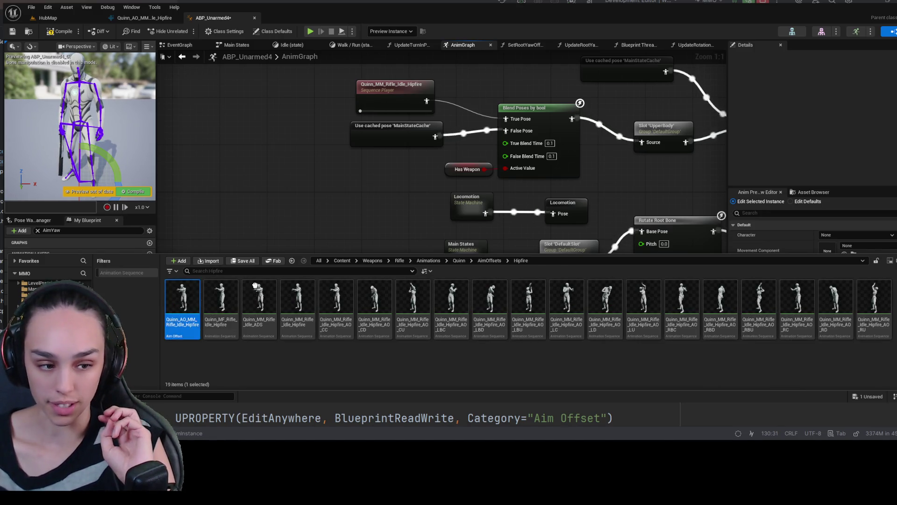
pyautogui.moveTo(256, 286)
pyautogui.mouseDown()
pyautogui.moveTo(398, 181)
pyautogui.moveTo(384, 177)
pyautogui.mouseUp()
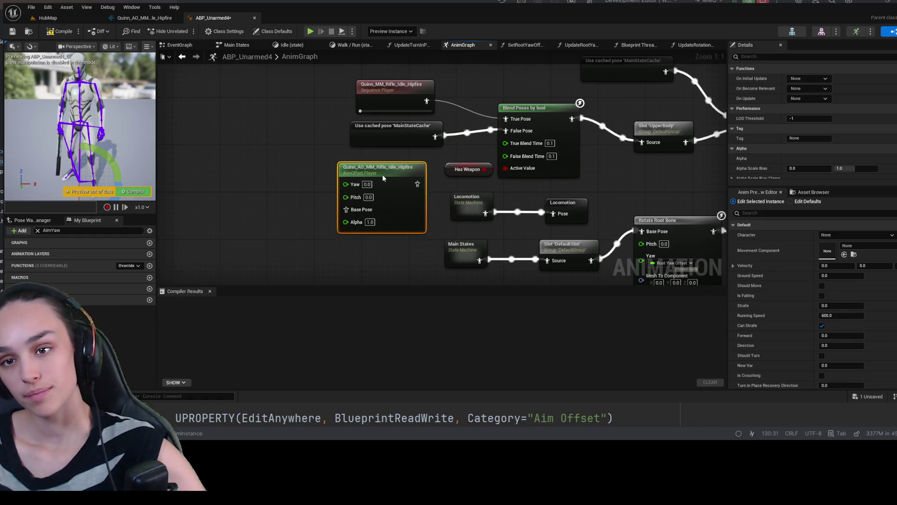
# Shuffle the idle sequence and cached-pose nodes, then undo deleting the idle hipfire sequence.
pyautogui.moveTo(421, 84); pyautogui.dragTo(323, 188)
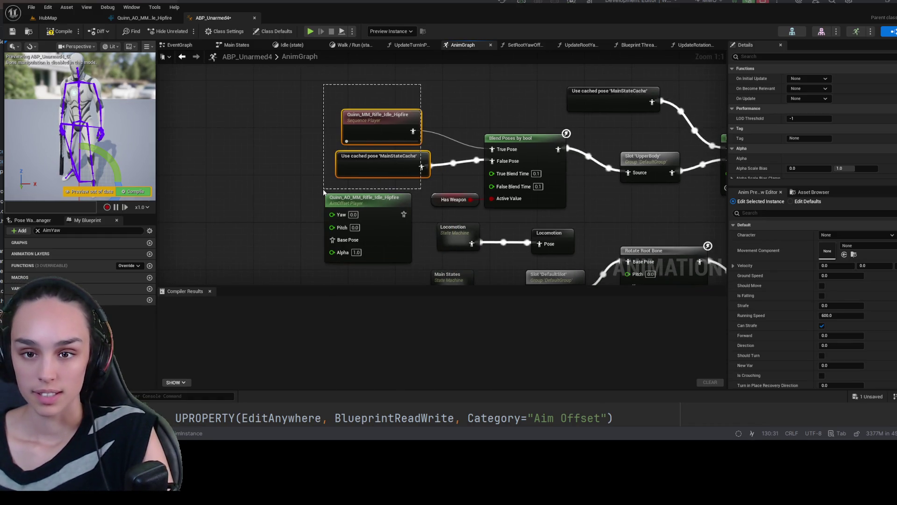
pyautogui.moveTo(352, 124)
pyautogui.mouseDown()
pyautogui.moveTo(240, 118)
pyautogui.moveTo(273, 197)
pyautogui.mouseUp()
pyautogui.moveTo(270, 112); pyautogui.dragTo(346, 111)
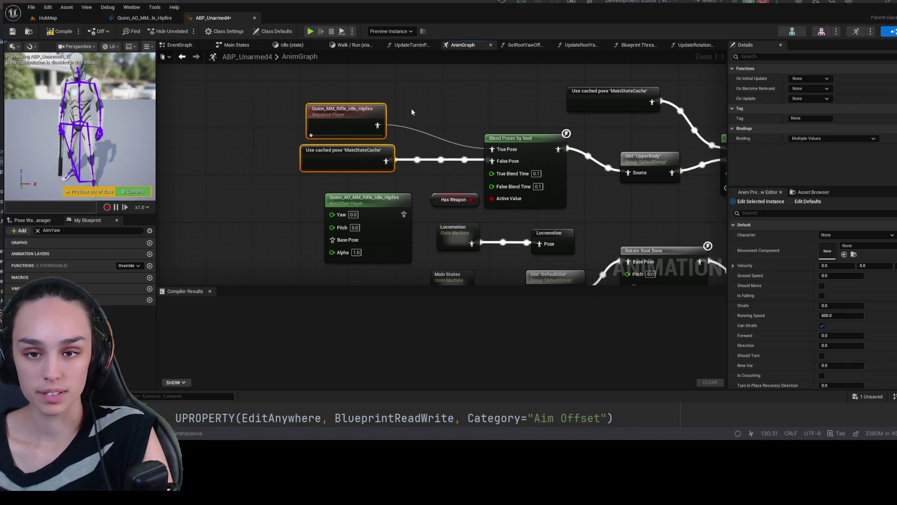
pyautogui.click(348, 133)
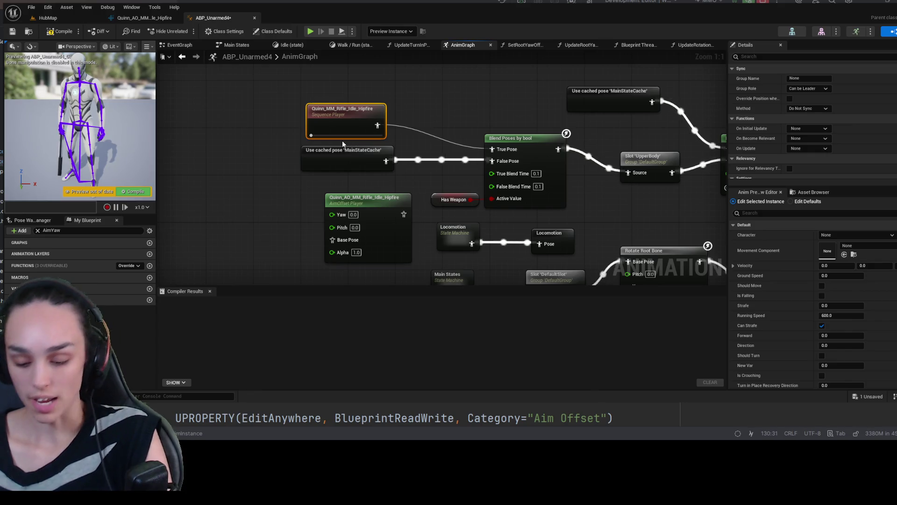
pyautogui.press('Delete')
pyautogui.moveTo(366, 204); pyautogui.dragTo(345, 74)
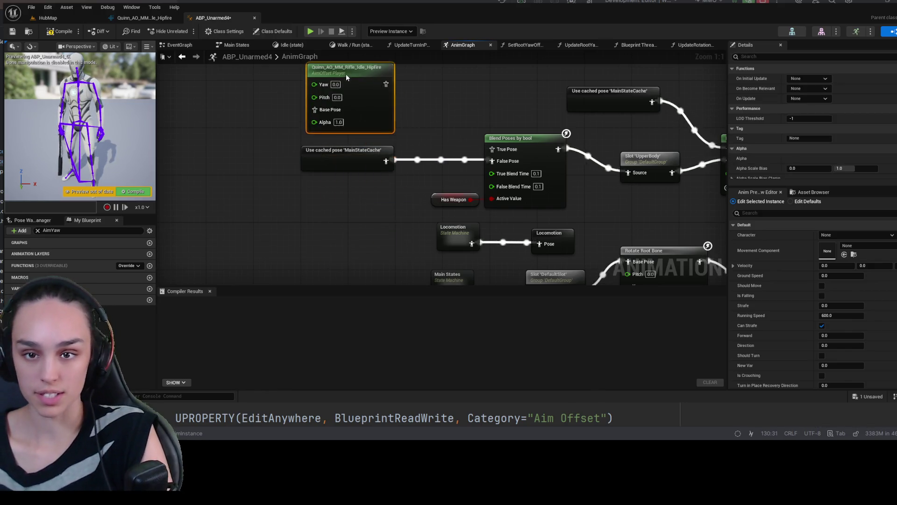
pyautogui.hotkey('ctrl', 'z')
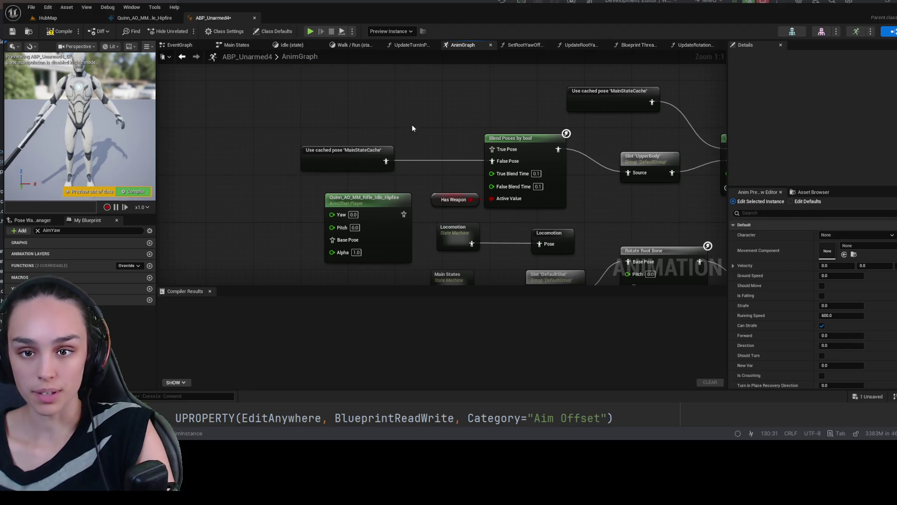
pyautogui.hotkey('ctrl', 'z')
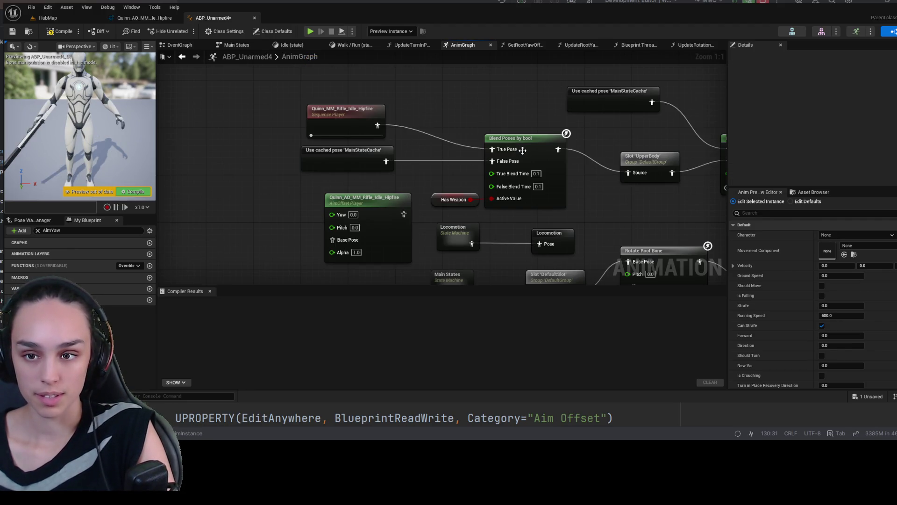
# Revert the stray node moves and wire the aim offset output into Blend Poses by bool's True Pose.
pyautogui.click(503, 152)
pyautogui.hotkey('ctrl', 'z')
pyautogui.hotkey('ctrl', 'z')
pyautogui.hotkey('ctrl', 'z')
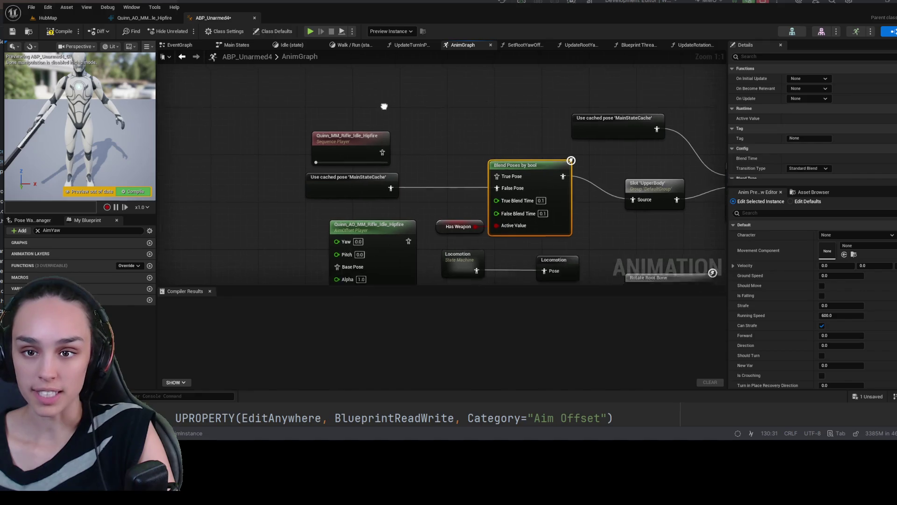
pyautogui.hotkey('ctrl', 'z')
pyautogui.hotkey('ctrl', 'z')
pyautogui.hotkey('ctrl', 'z')
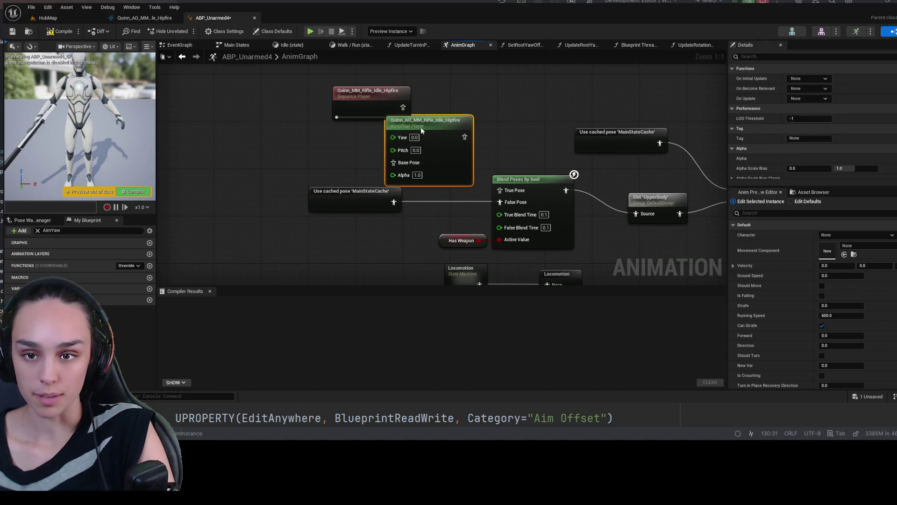
pyautogui.hotkey('ctrl', 'z')
pyautogui.hotkey('ctrl', 'z')
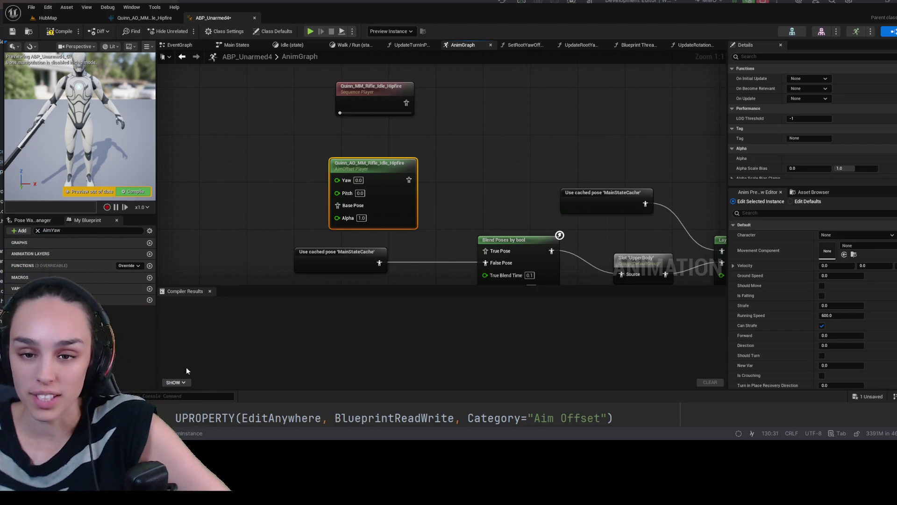
pyautogui.moveTo(379, 167)
pyautogui.mouseDown()
pyautogui.moveTo(352, 165)
pyautogui.moveTo(350, 173)
pyautogui.mouseUp()
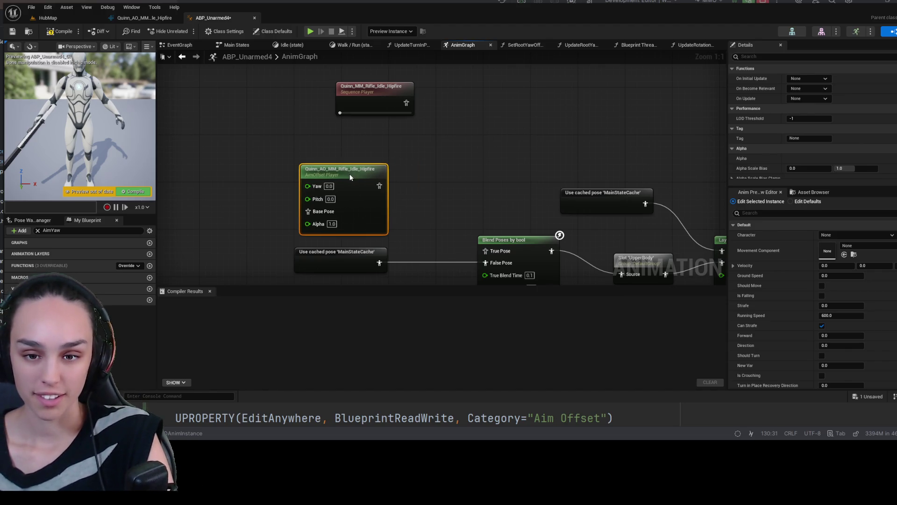
pyautogui.moveTo(382, 144); pyautogui.dragTo(489, 208)
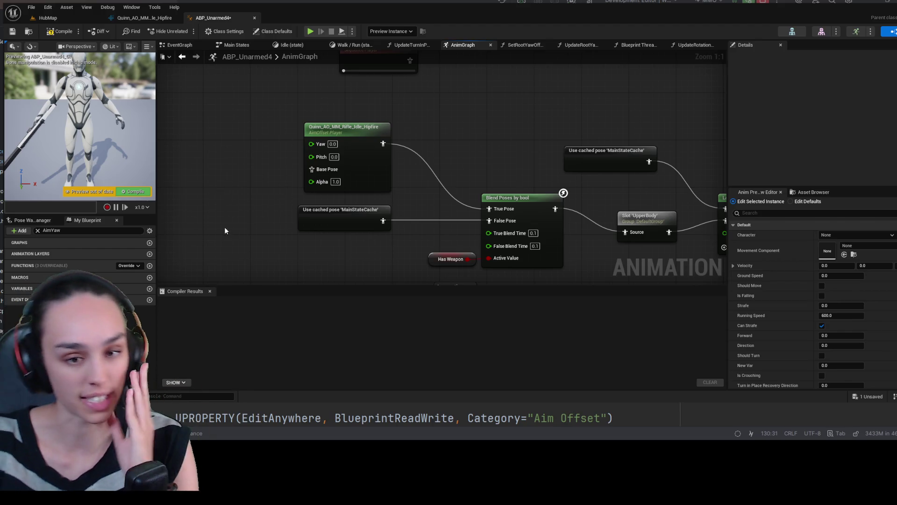
pyautogui.click(38, 231)
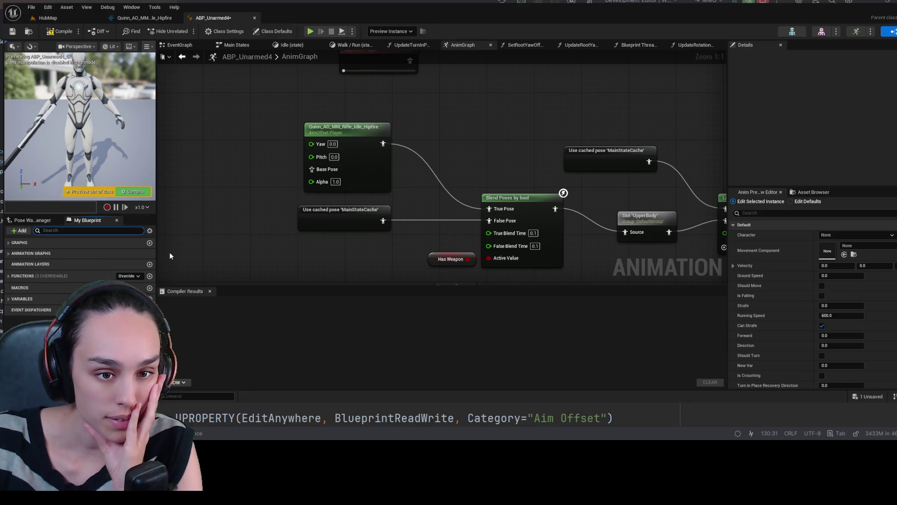
# Locate the Aim Offset variables in My Blueprint and place Aim Yaw and Aim Pitch getters on the Yaw and Pitch pins.
pyautogui.click(159, 238)
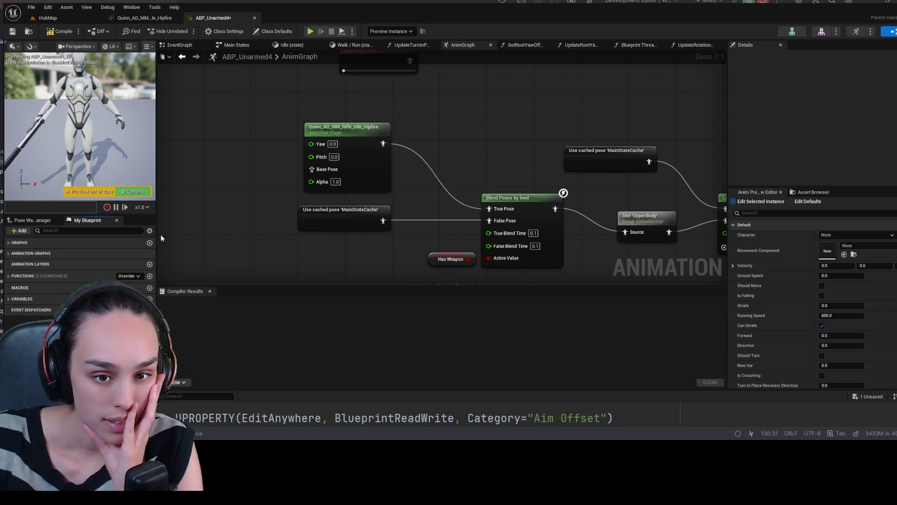
pyautogui.click(7, 299)
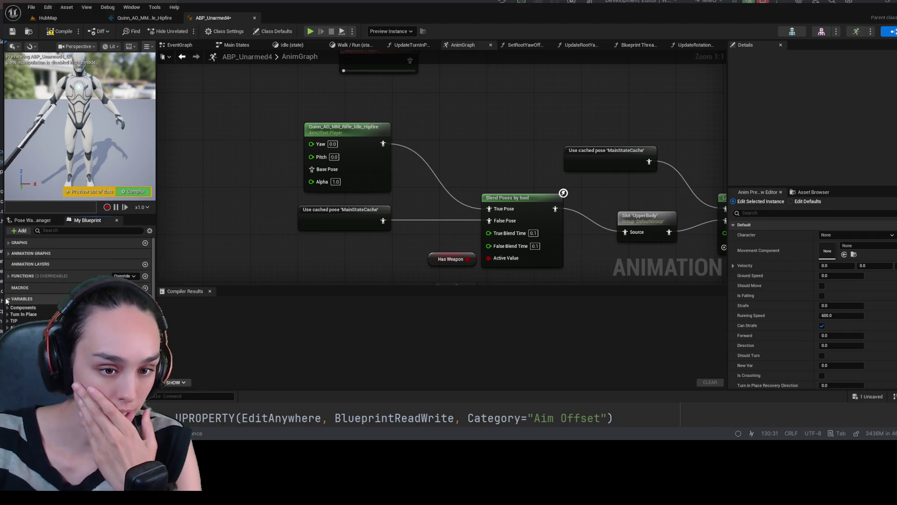
pyautogui.scroll(-6, 70, 281)
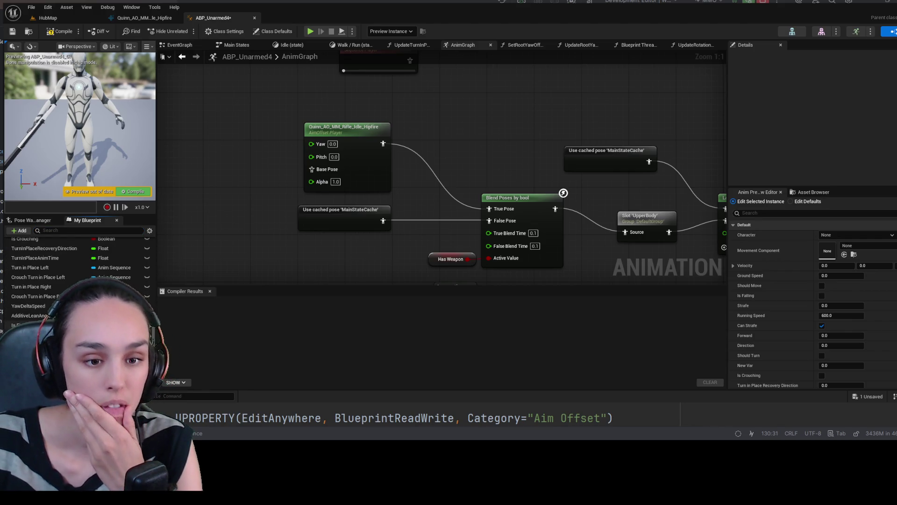
pyautogui.scroll(6, 75, 242)
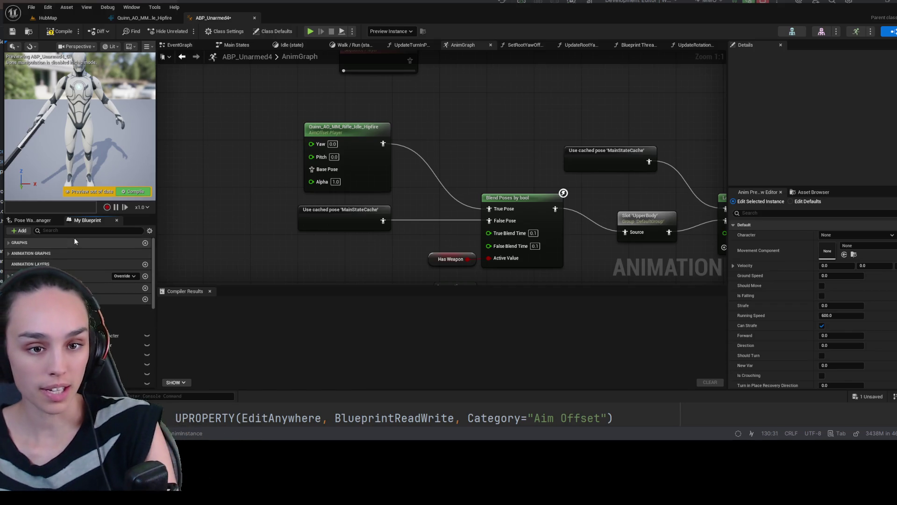
pyautogui.click(78, 230)
pyautogui.write('aim')
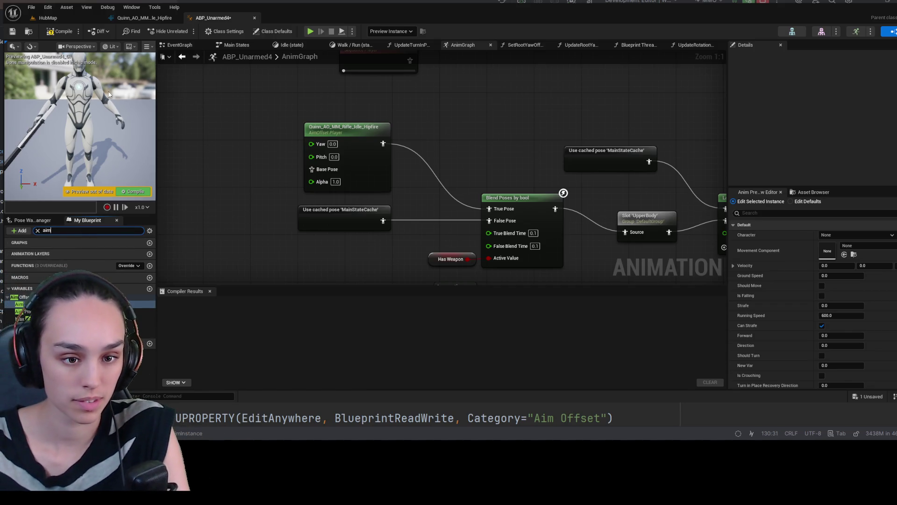
pyautogui.click(37, 230)
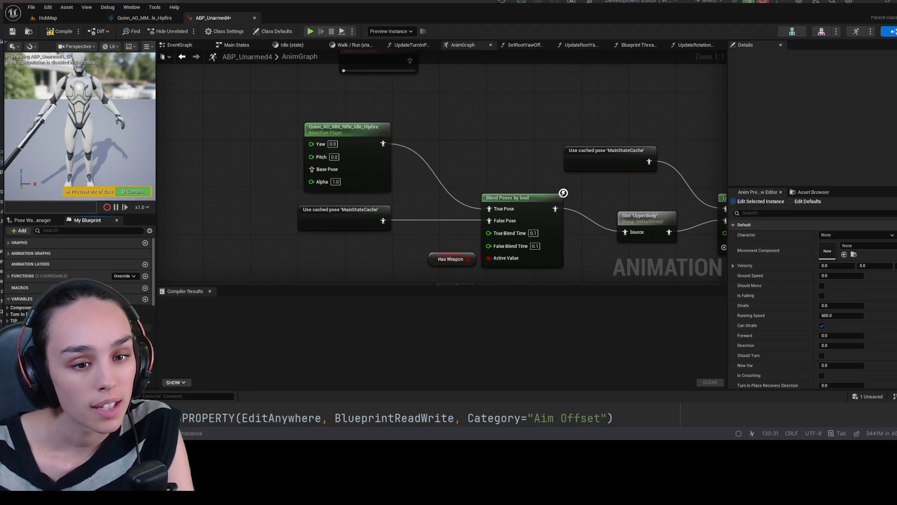
pyautogui.scroll(-2, 75, 280)
pyautogui.click(24, 299)
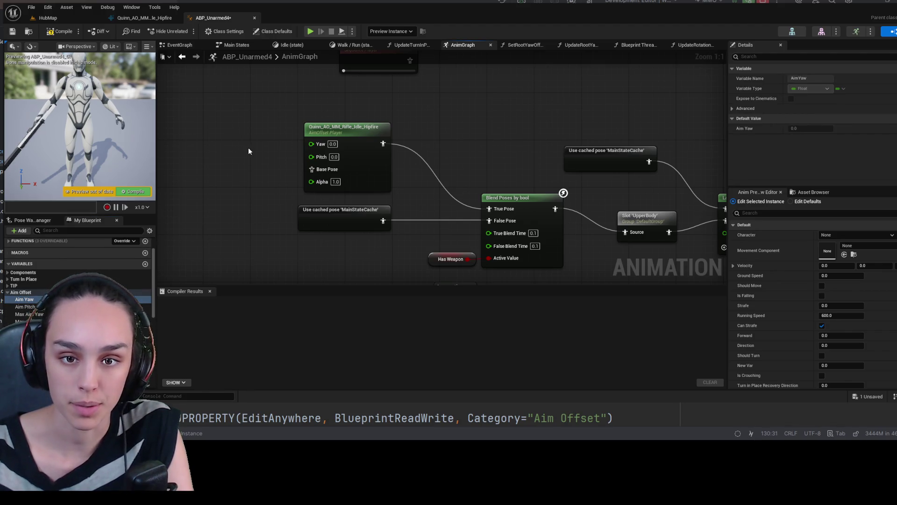
pyautogui.moveTo(248, 150)
pyautogui.mouseDown()
pyautogui.moveTo(252, 140)
pyautogui.moveTo(311, 144)
pyautogui.mouseUp()
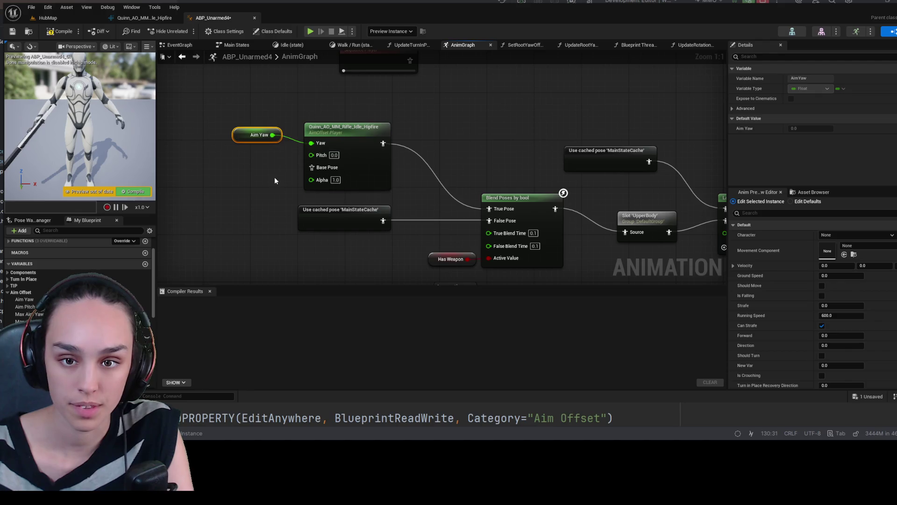
pyautogui.moveTo(33, 310)
pyautogui.mouseDown()
pyautogui.moveTo(235, 154)
pyautogui.moveTo(261, 167)
pyautogui.moveTo(312, 154)
pyautogui.mouseUp()
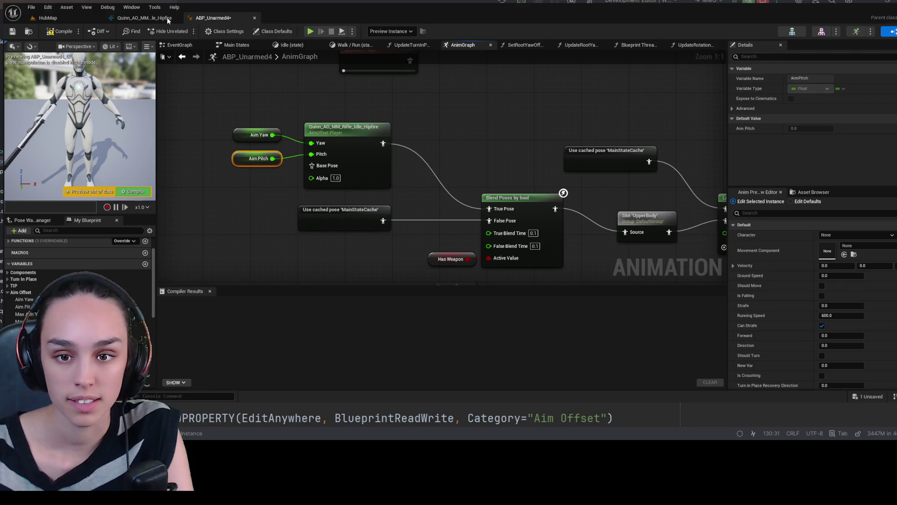
# Compile ABP_Unarmed4, tidy the aim offset and Aim Yaw/Aim Pitch getters, then return to HubMap.
pyautogui.click(60, 31)
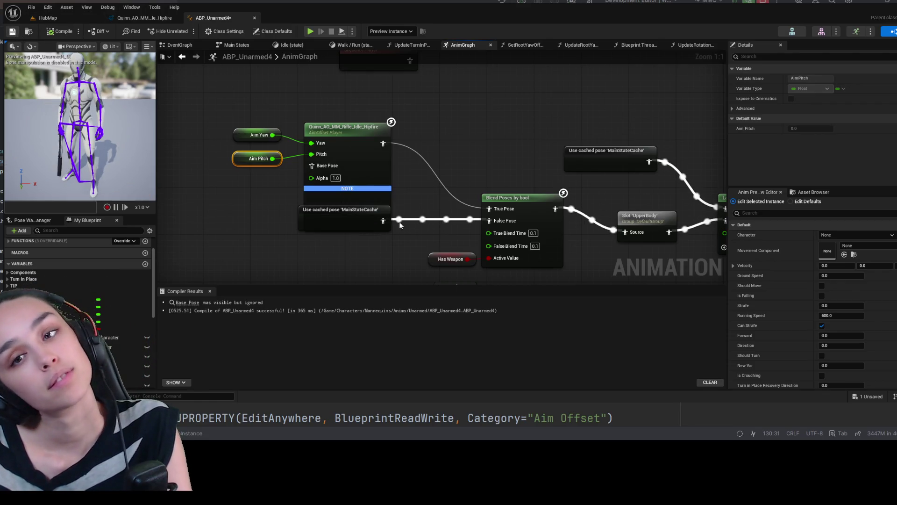
pyautogui.moveTo(348, 187); pyautogui.dragTo(342, 154)
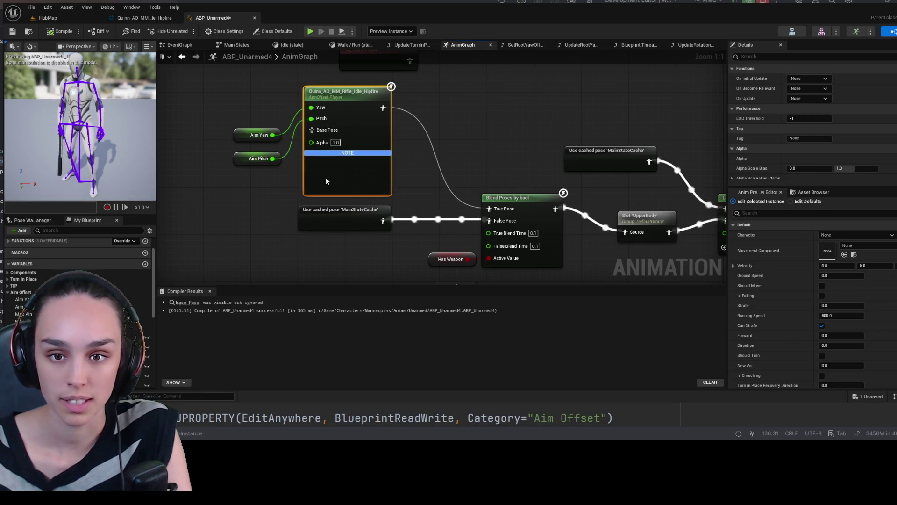
pyautogui.moveTo(262, 197); pyautogui.dragTo(299, 235)
pyautogui.moveTo(292, 171); pyautogui.dragTo(298, 137)
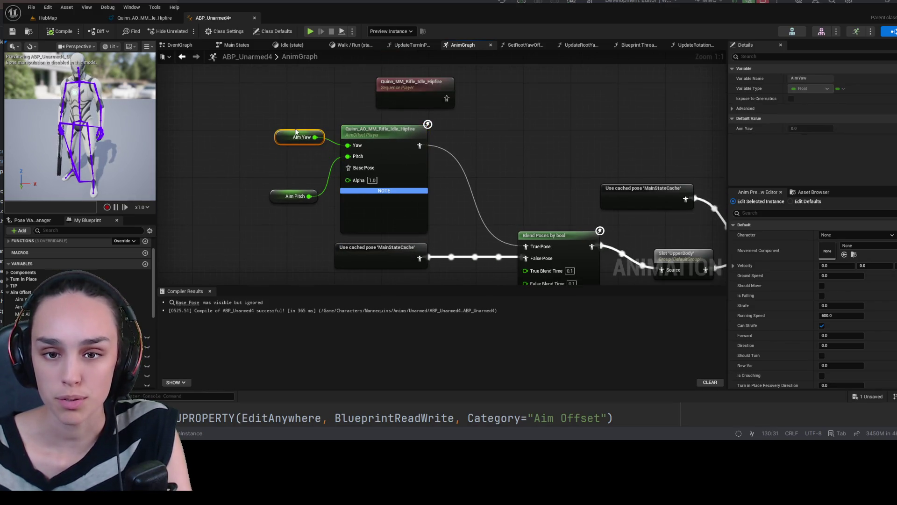
pyautogui.moveTo(288, 195)
pyautogui.mouseDown()
pyautogui.moveTo(287, 171)
pyautogui.moveTo(276, 162)
pyautogui.mouseUp()
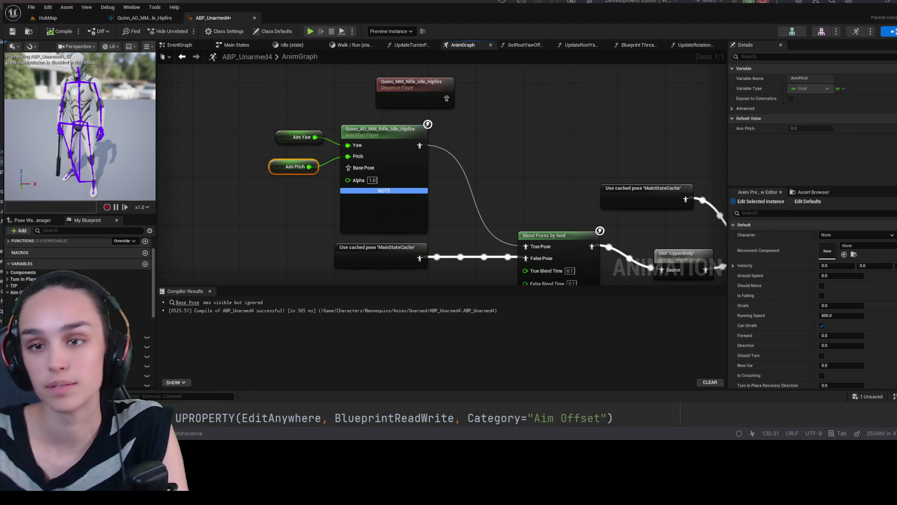
pyautogui.click(47, 17)
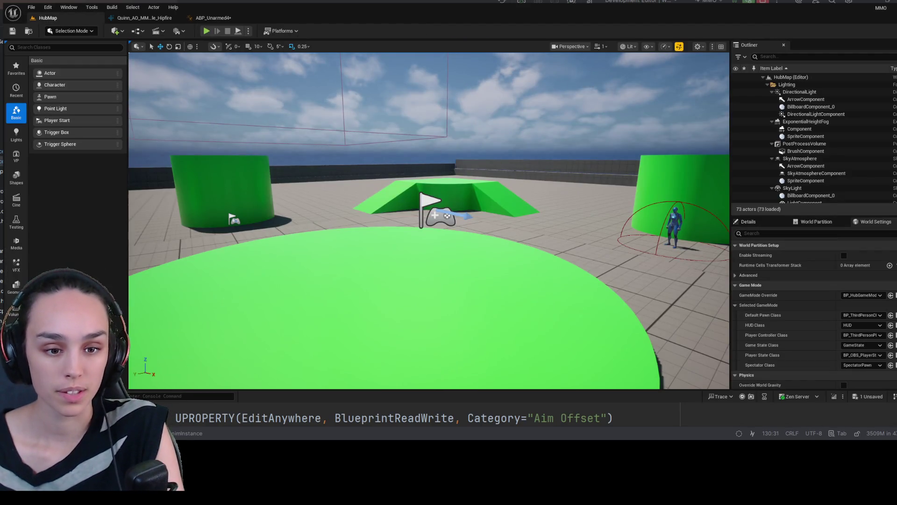
pyautogui.hotkey('ctrl', 'space')
pyautogui.click(345, 106)
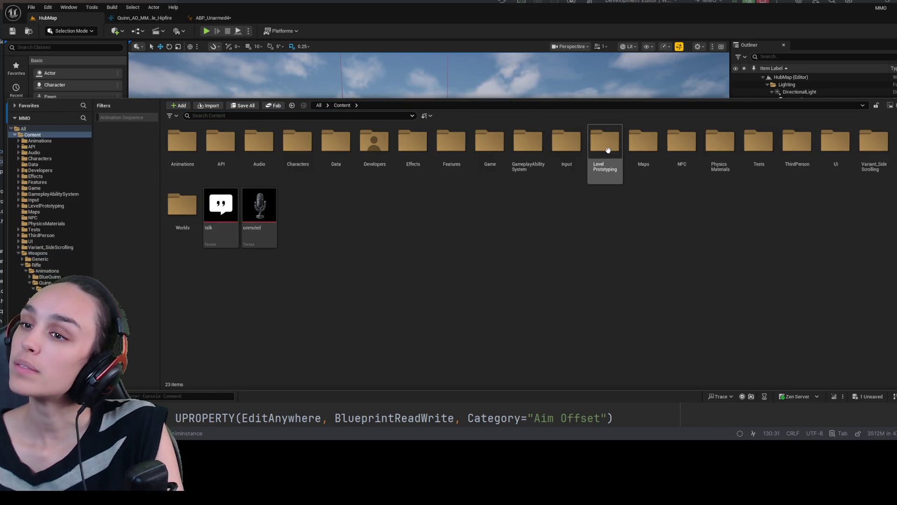
pyautogui.doubleClick(643, 143)
pyautogui.click(304, 148)
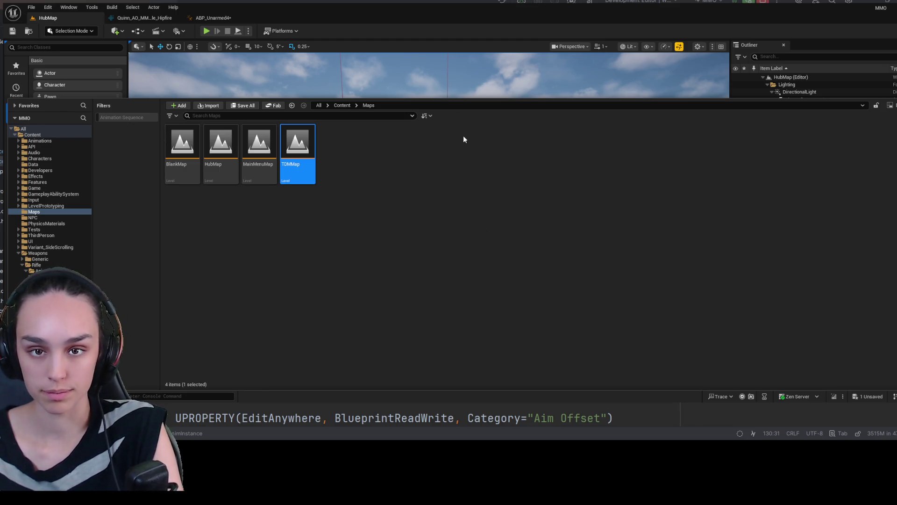
pyautogui.doubleClick(298, 145)
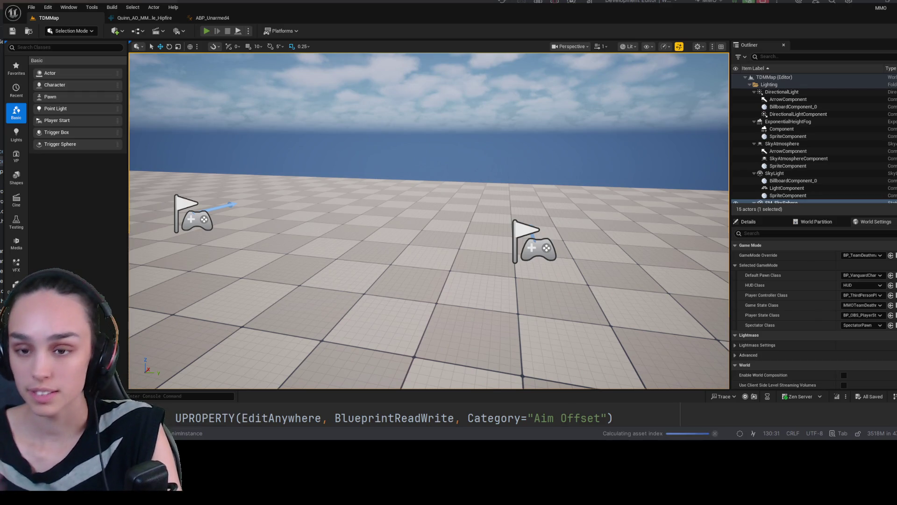
pyautogui.hotkey('alt', 'p')
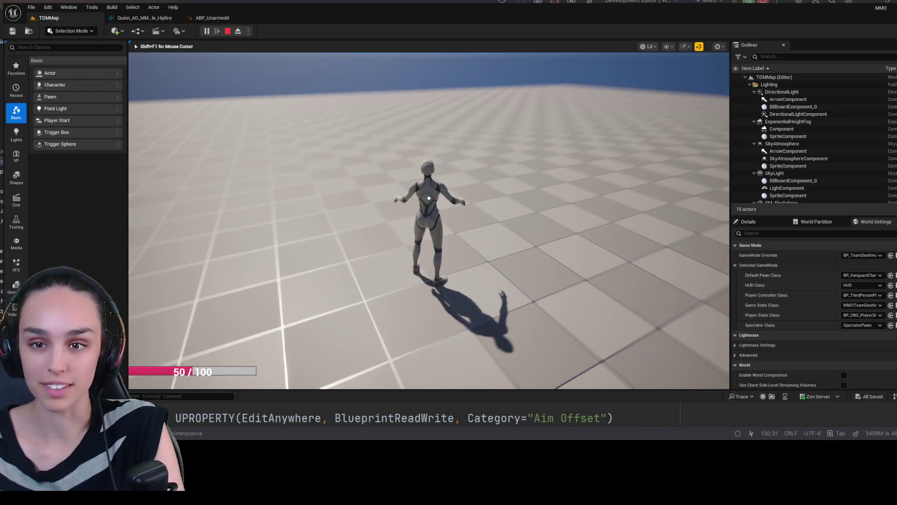
pyautogui.hotkey('shift', 'F1')
pyautogui.click(228, 32)
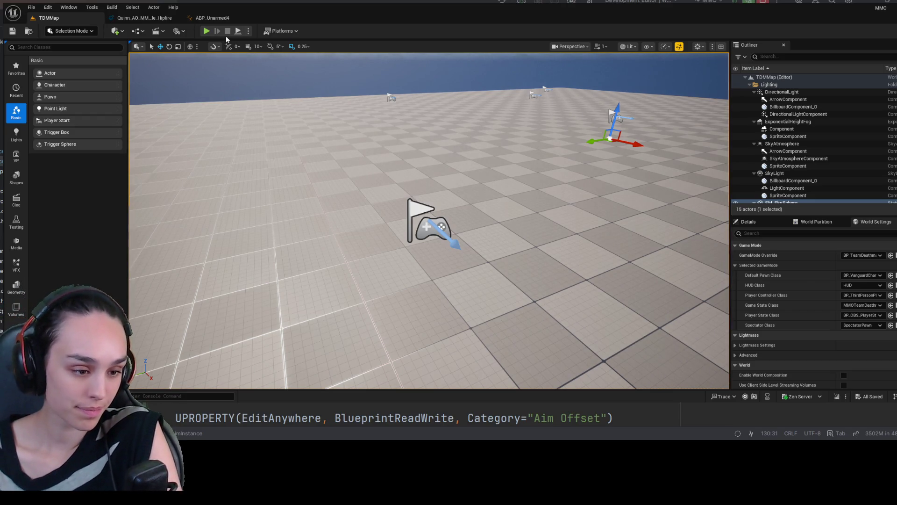
pyautogui.click(211, 17)
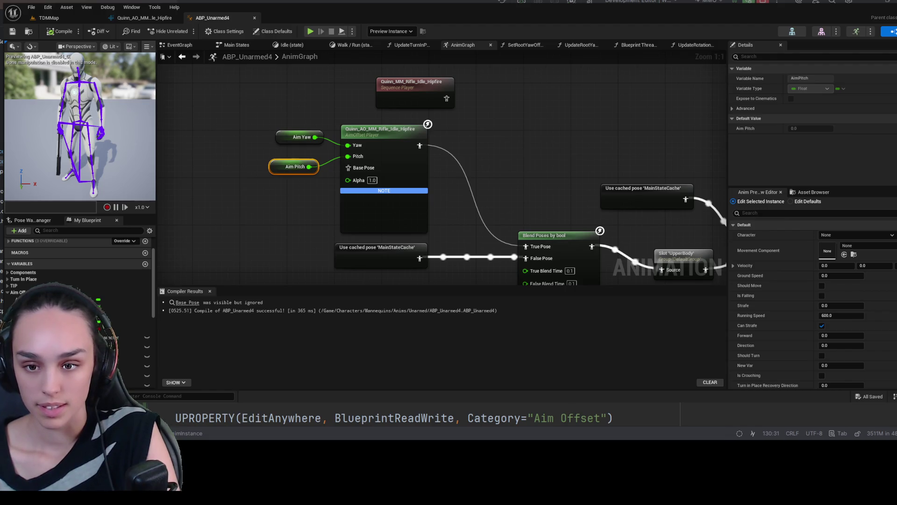
# Connect the rifle idle sequence to the aim offset's Base Pose, recompile, and return to TDMMap.
pyautogui.moveTo(286, 219); pyautogui.dragTo(339, 240)
pyautogui.moveTo(489, 111)
pyautogui.mouseDown()
pyautogui.moveTo(330, 122)
pyautogui.moveTo(276, 152)
pyautogui.moveTo(411, 200)
pyautogui.moveTo(404, 185)
pyautogui.mouseUp()
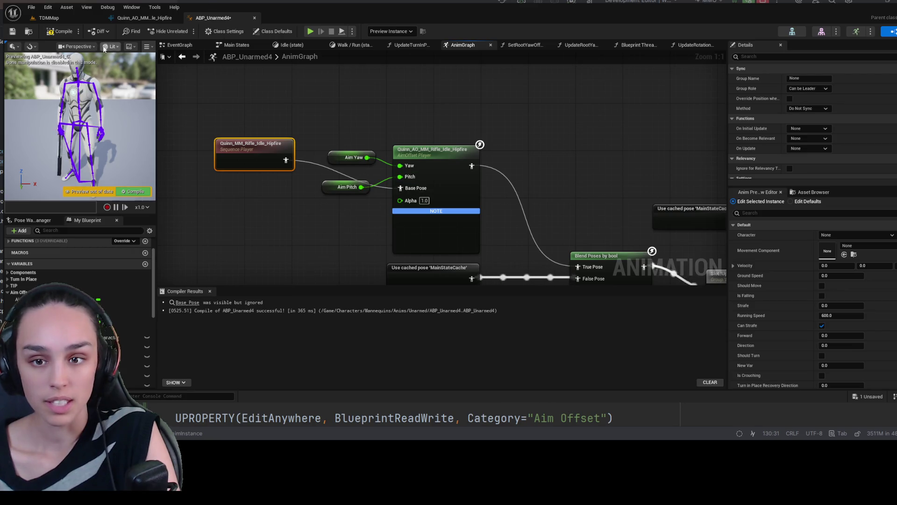
pyautogui.click(53, 31)
pyautogui.click(48, 18)
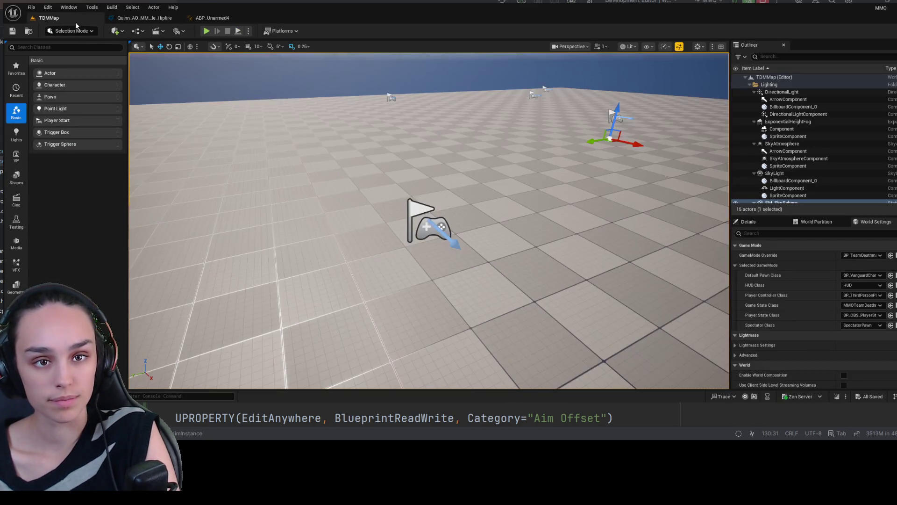
# Play-test TDMMap, eject with F8, stop, then browse to Content/Characters/Classes/Vanguard.
pyautogui.click(206, 31)
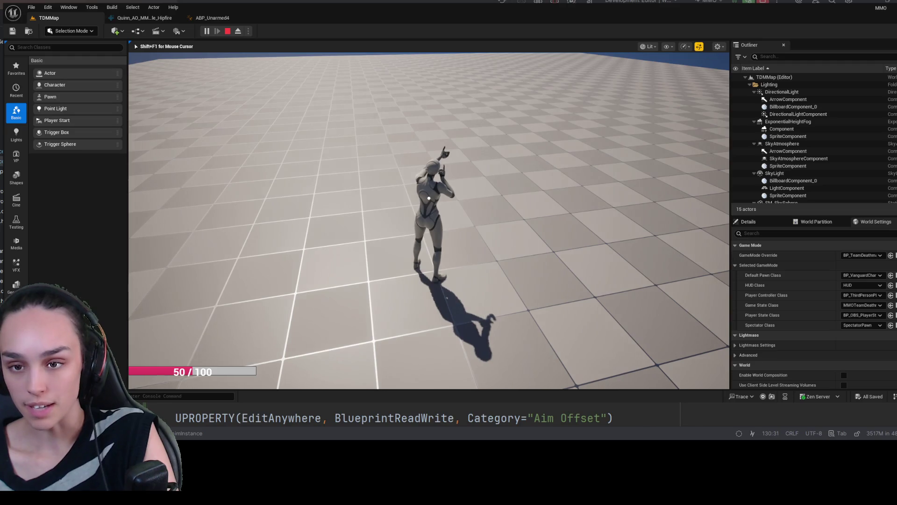
pyautogui.press('F8')
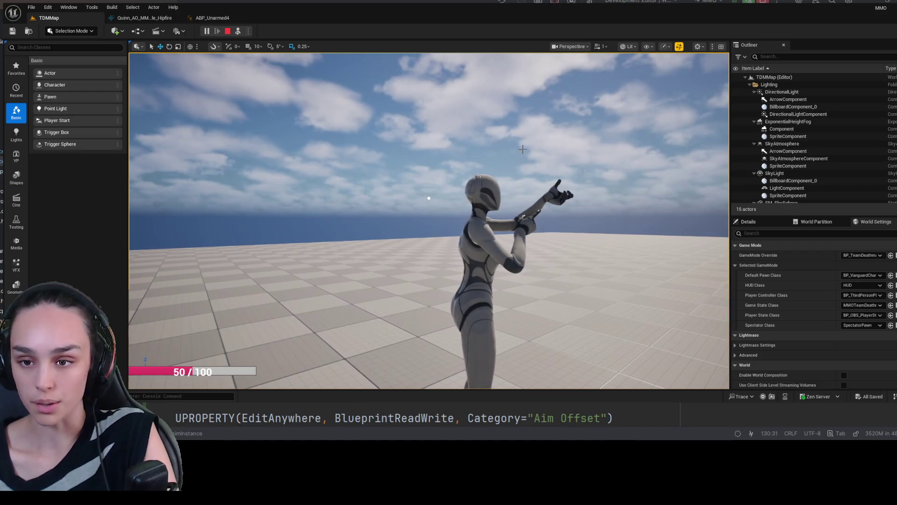
pyautogui.click(227, 31)
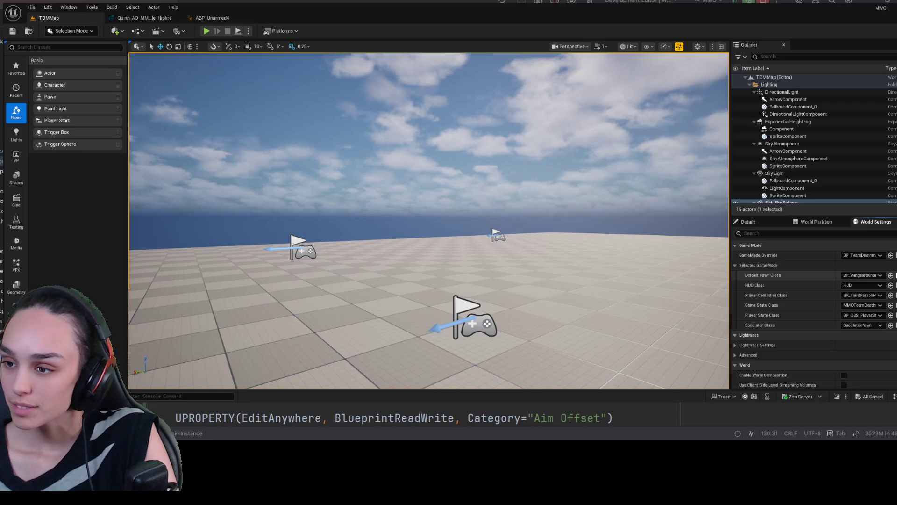
pyautogui.click(891, 275)
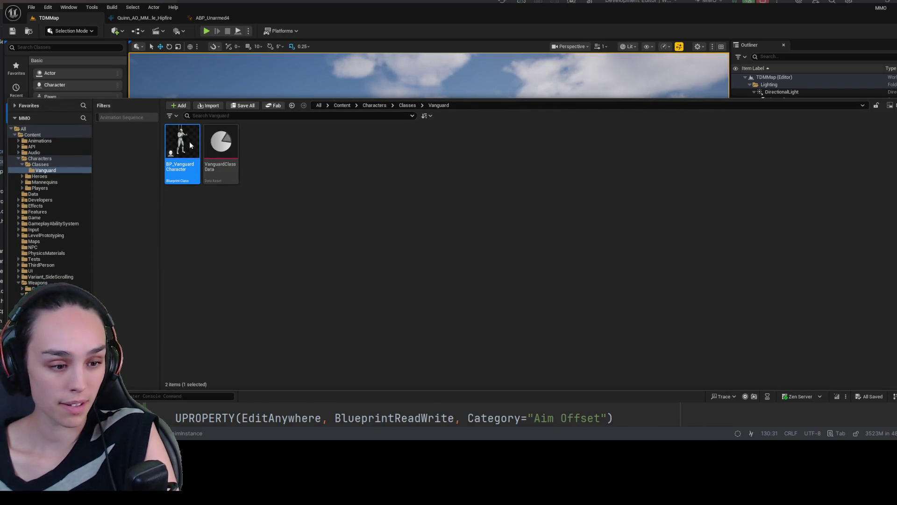
# Set BP_VanguardCharacter's WeaponMesh Skeletal Mesh Asset to SK_Rifle and compile the blueprint.
pyautogui.doubleClick(190, 141)
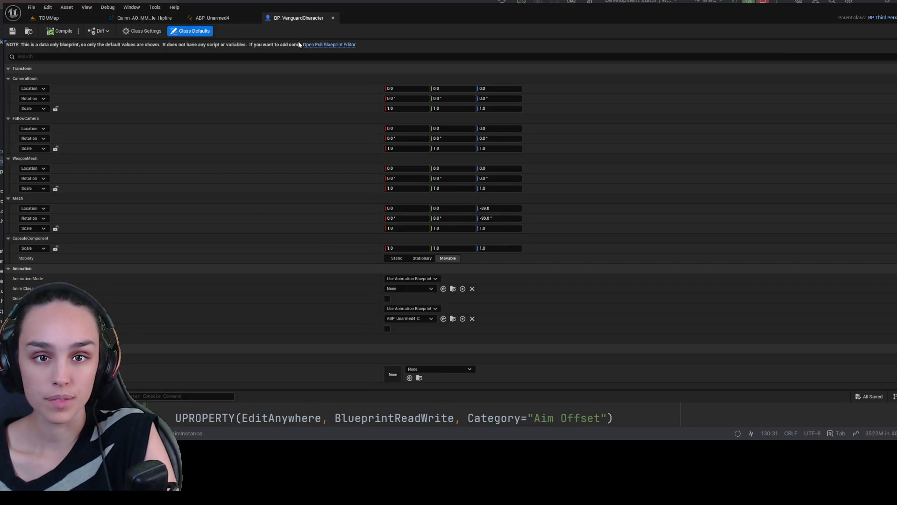
pyautogui.click(308, 45)
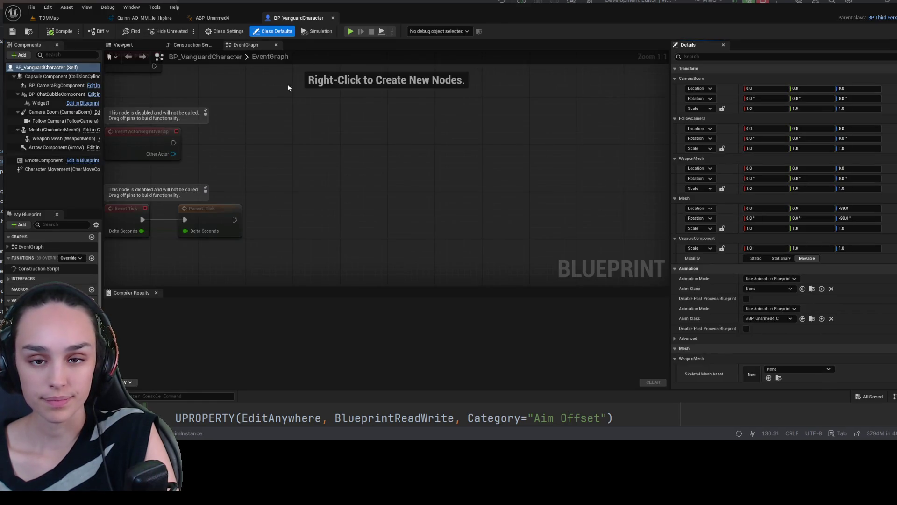
pyautogui.click(135, 46)
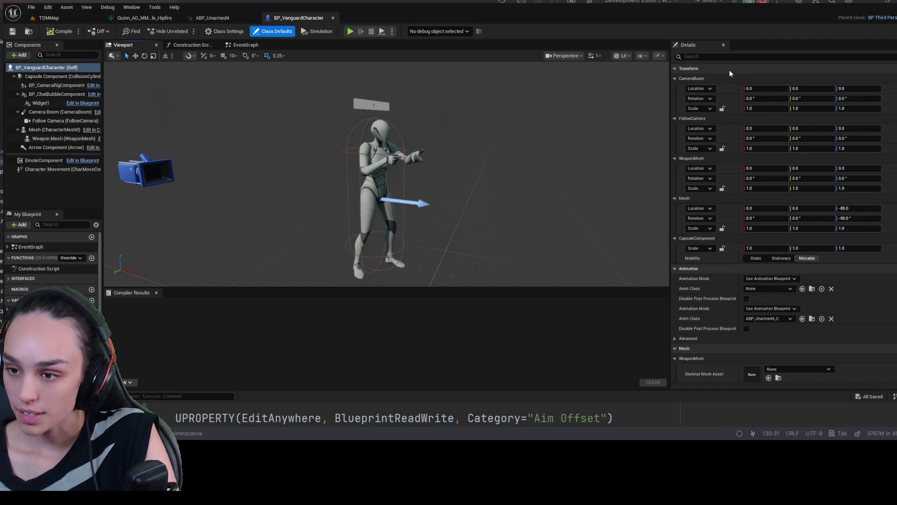
pyautogui.scroll(-3, 797, 297)
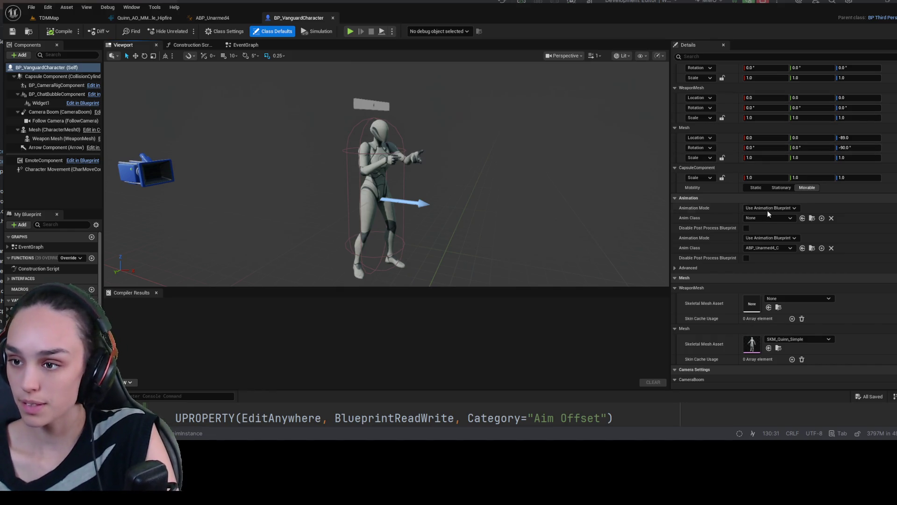
pyautogui.hotkey('ctrl', 'z')
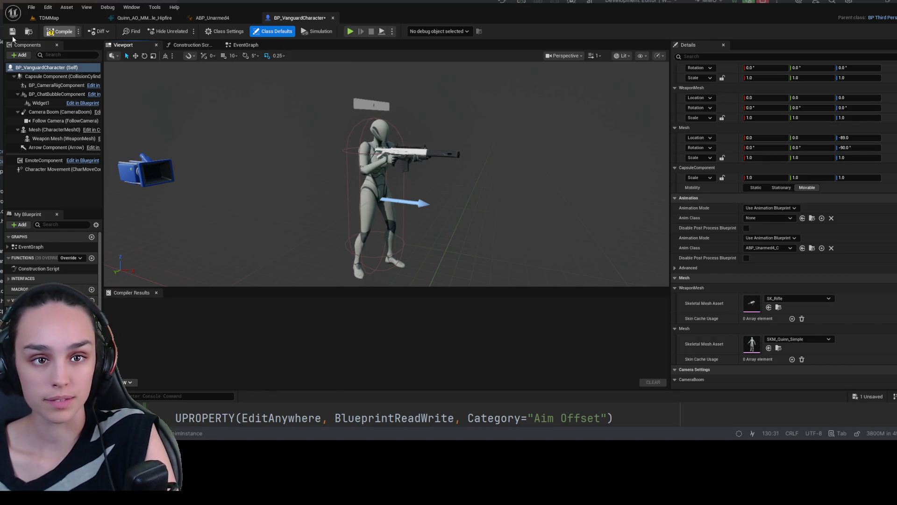
pyautogui.click(12, 33)
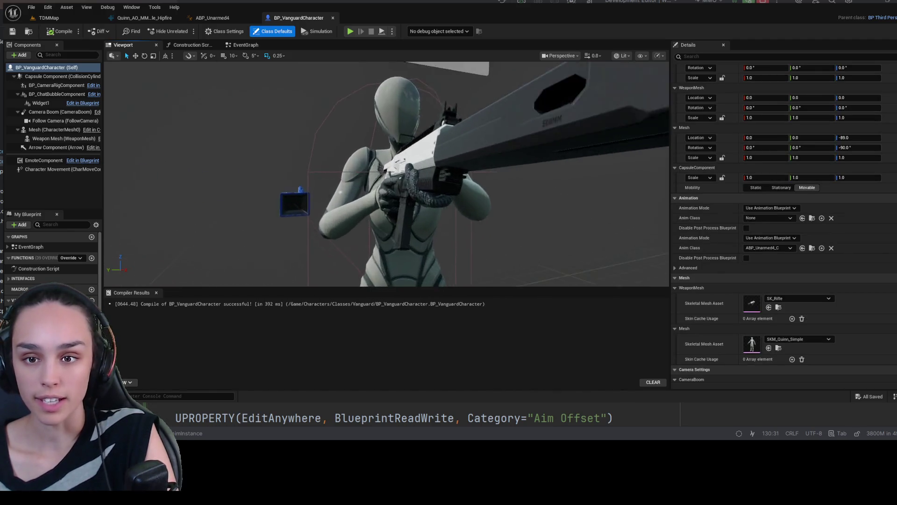
# Return to the TDMMap level and start a play test with the rifle.
pyautogui.scroll(-5, 387, 174)
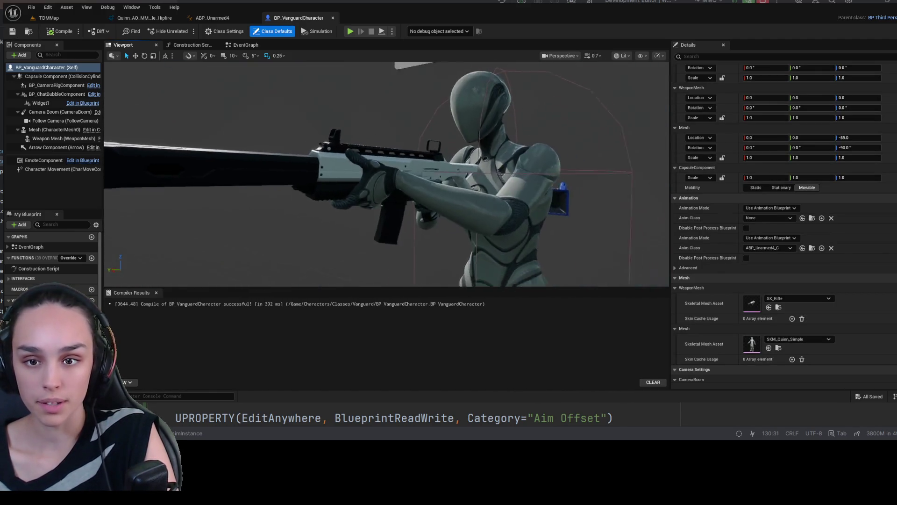
pyautogui.scroll(3, 387, 174)
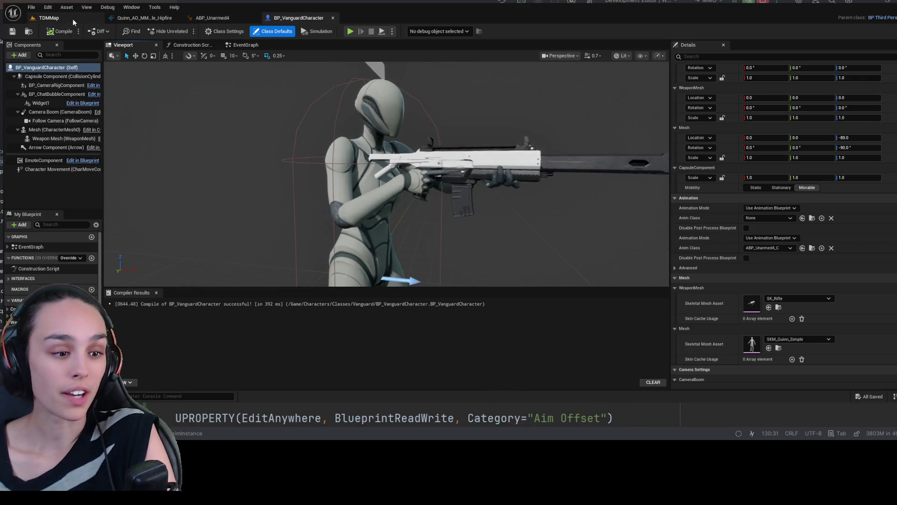
pyautogui.click(47, 17)
pyautogui.click(207, 30)
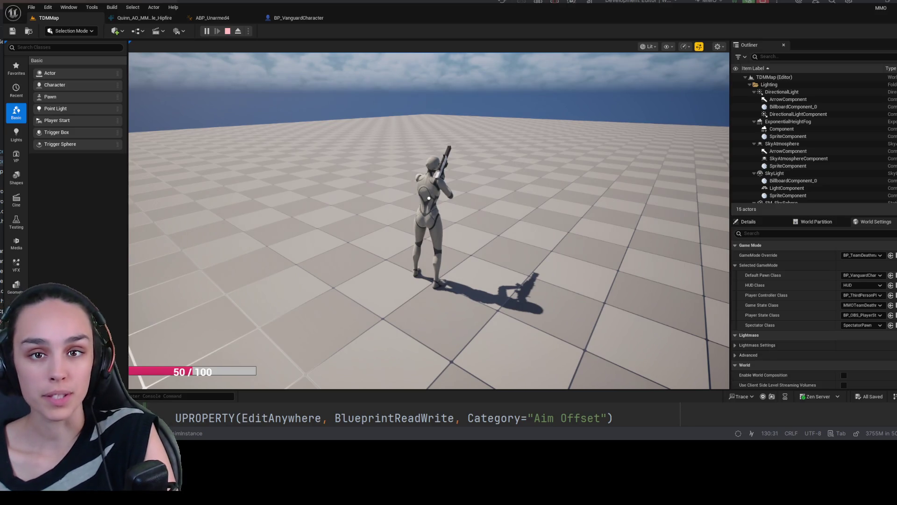
pyautogui.press('Escape')
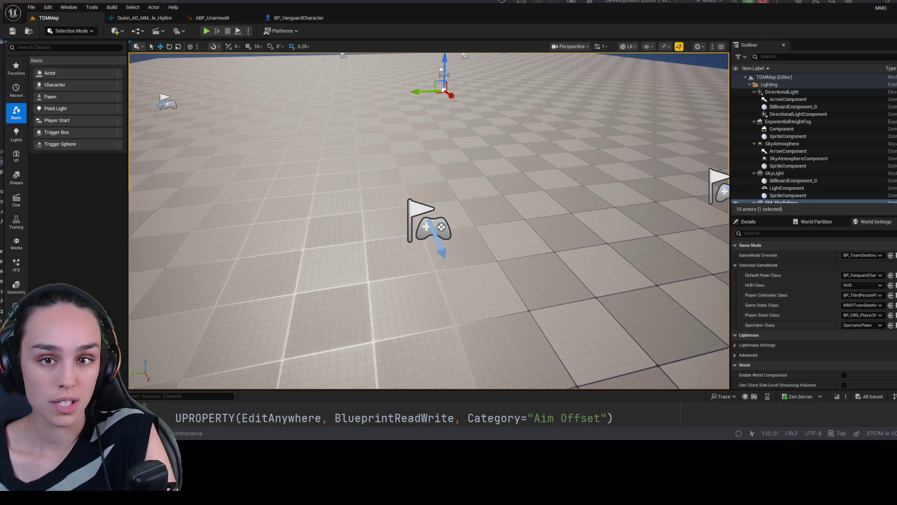
pyautogui.click(212, 18)
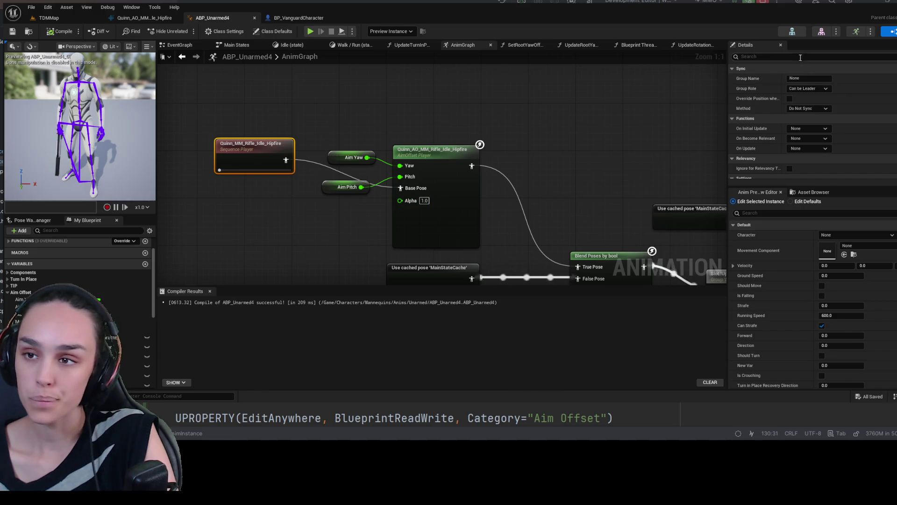
# Filter ABP_Unarmed4's preview properties to bInvertAimPitch, untick it, recompile, and return to TDMMap.
pyautogui.click(747, 56)
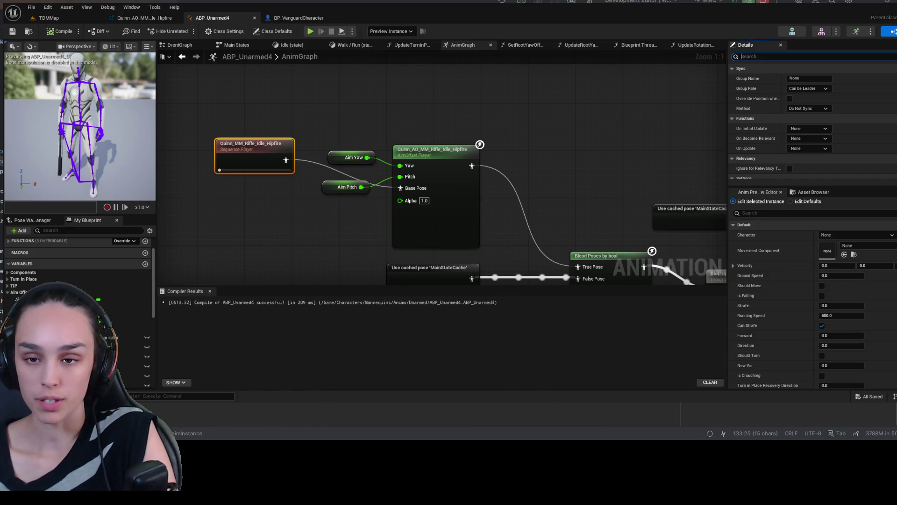
pyautogui.write('bInvertAimPitch')
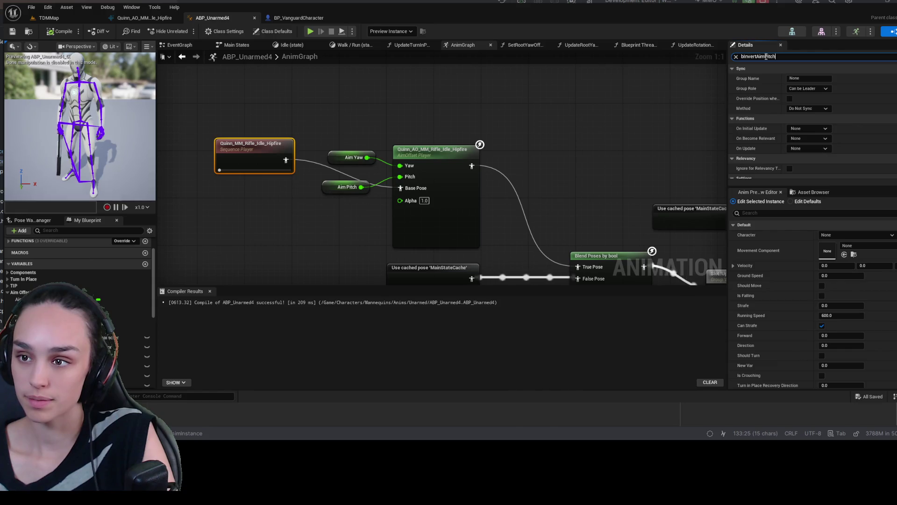
pyautogui.click(768, 213)
pyautogui.hotkey('ctrl', 'v')
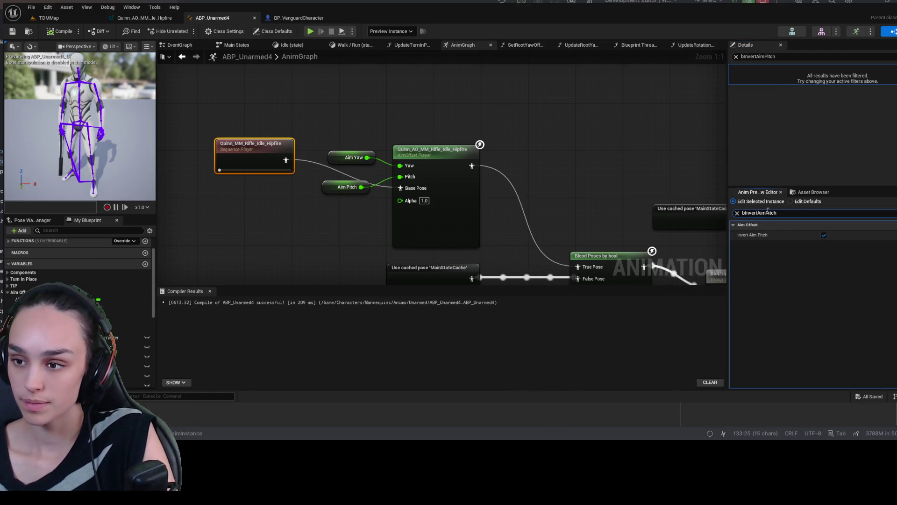
pyautogui.click(824, 235)
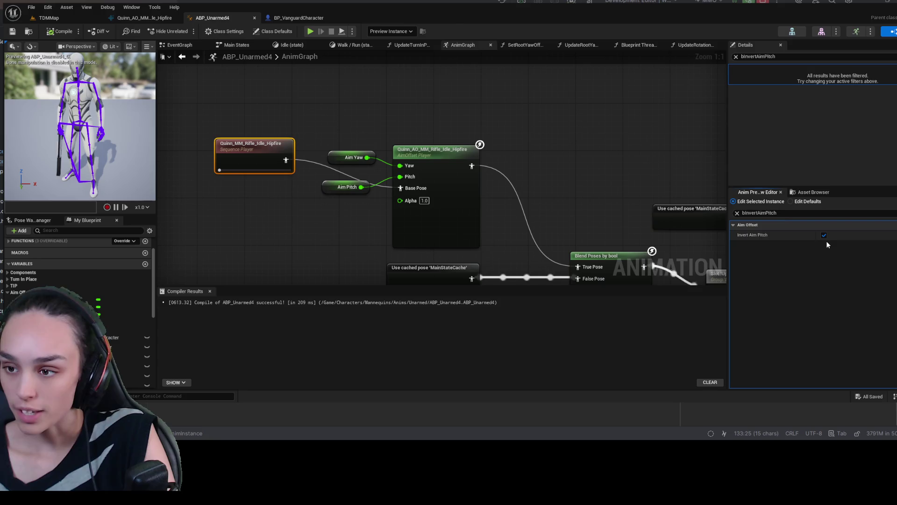
pyautogui.click(67, 33)
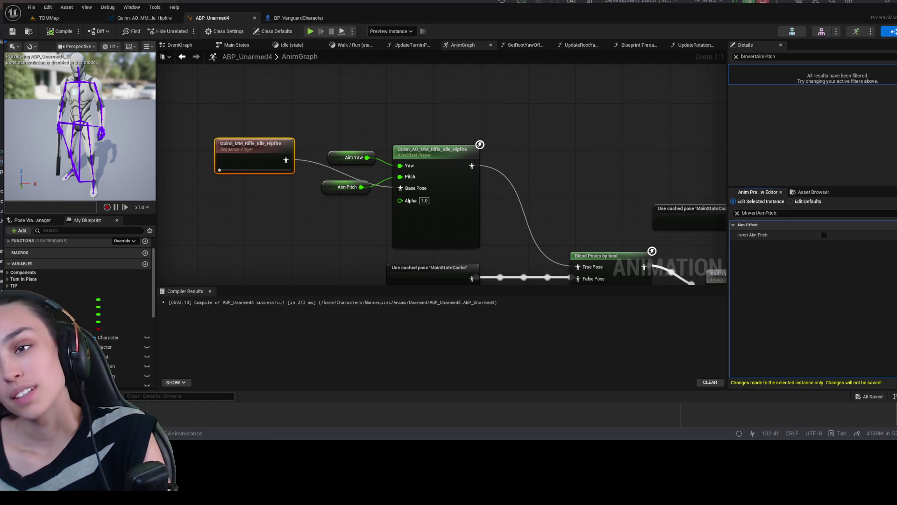
pyautogui.click(48, 17)
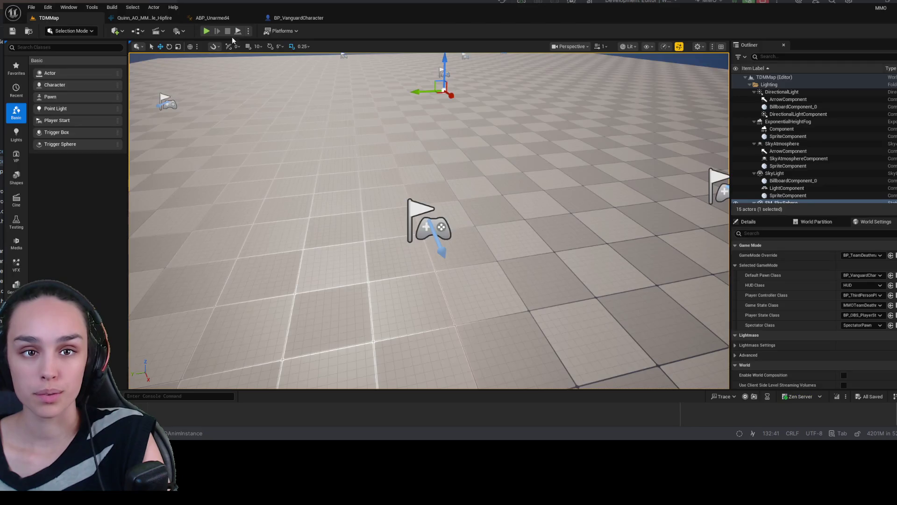
# Play-test TDMMap, walking forward and aiming the character, then stop the session.
pyautogui.click(206, 32)
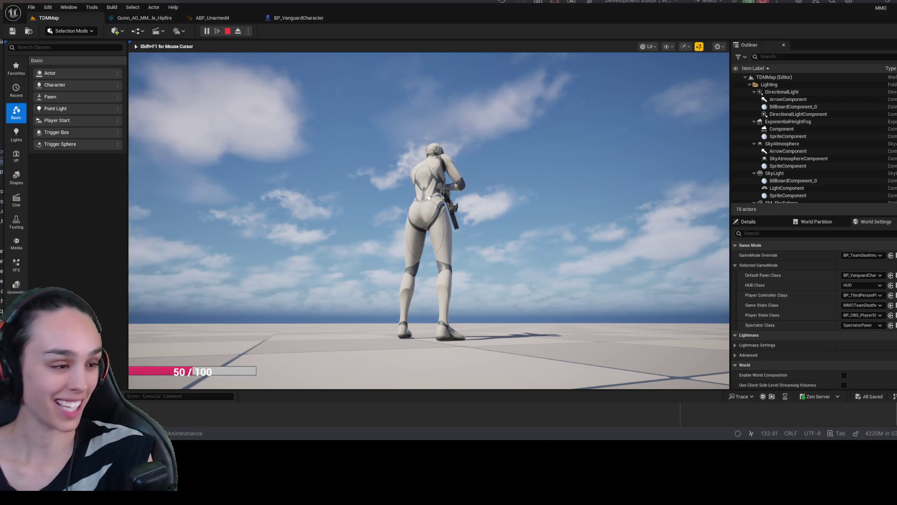
pyautogui.press('w')
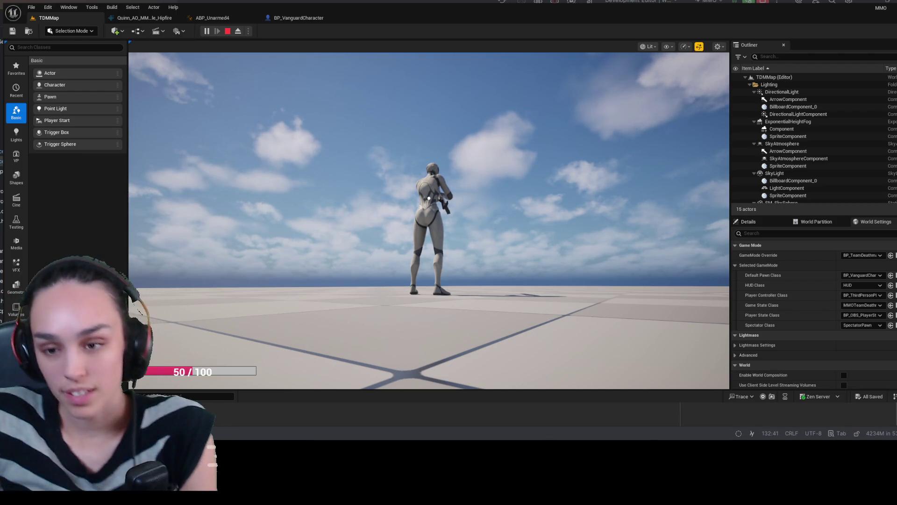
pyautogui.click(429, 198)
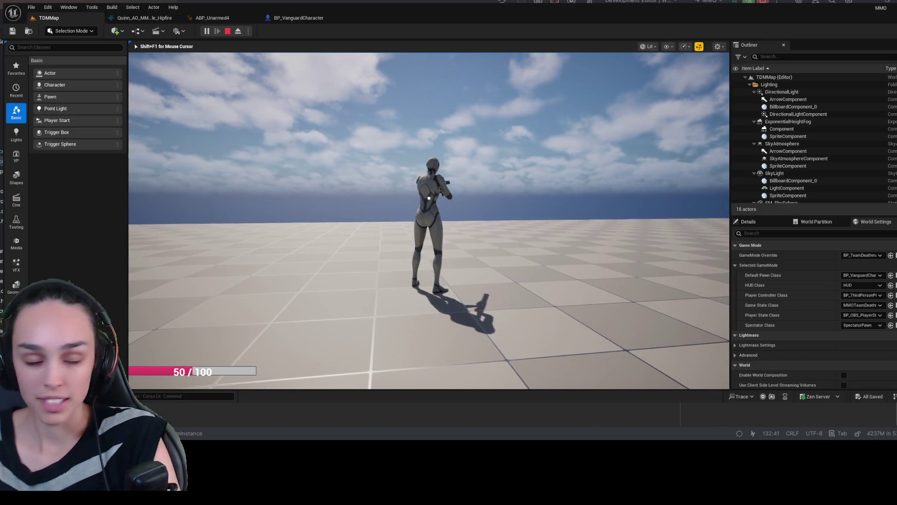
pyautogui.moveTo(429, 198)
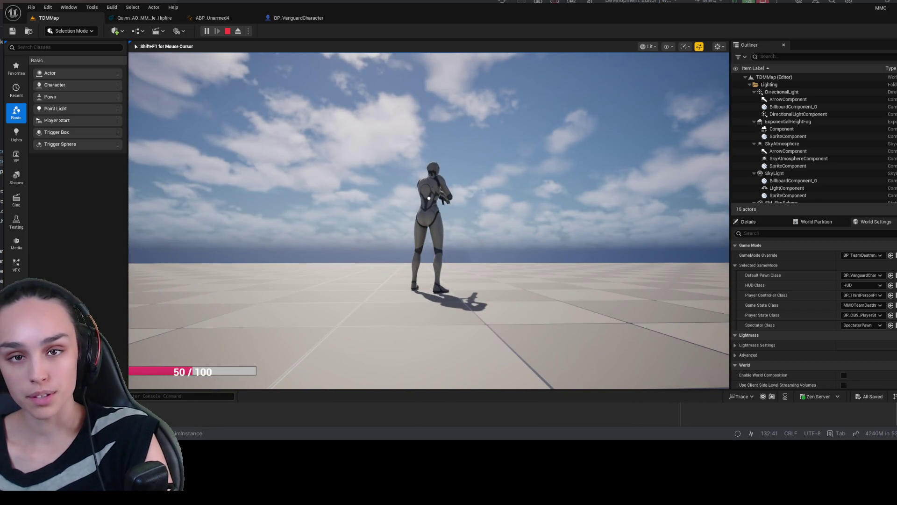
pyautogui.click(232, 31)
# Tick Invert Aim Pitch in ABP_Unarmed4's preview, recompile, and go back to TDMMap.
pyautogui.click(213, 18)
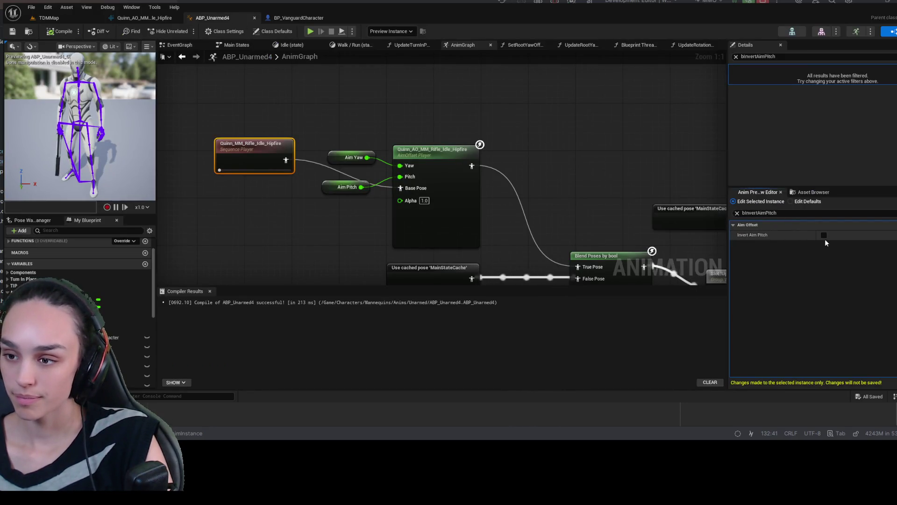
pyautogui.click(824, 236)
pyautogui.click(60, 32)
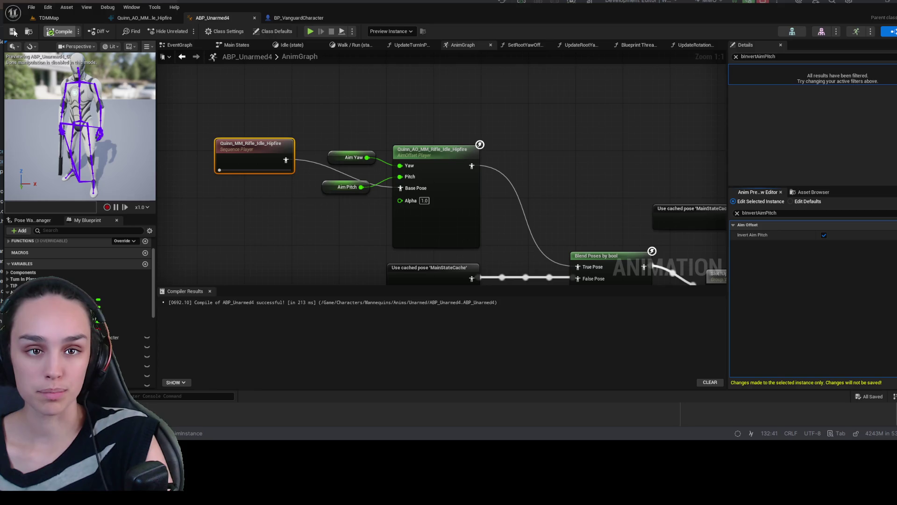
pyautogui.click(67, 17)
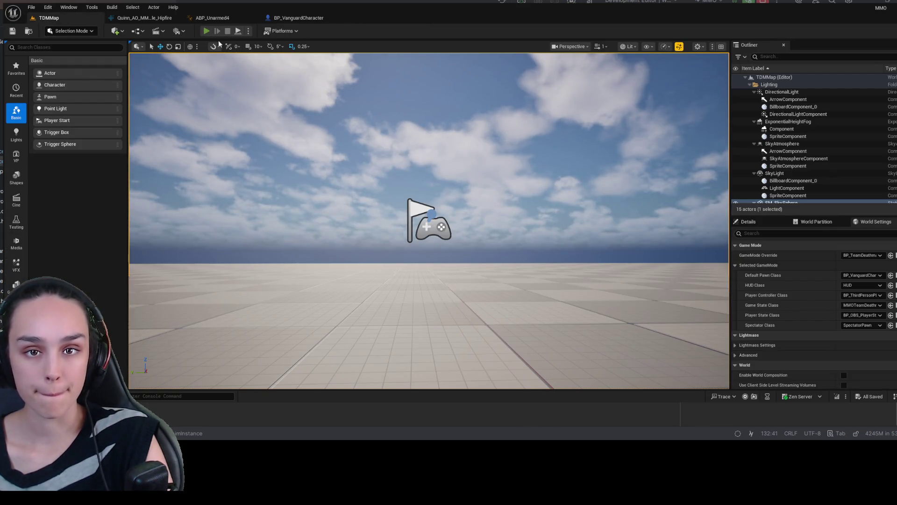
pyautogui.click(206, 31)
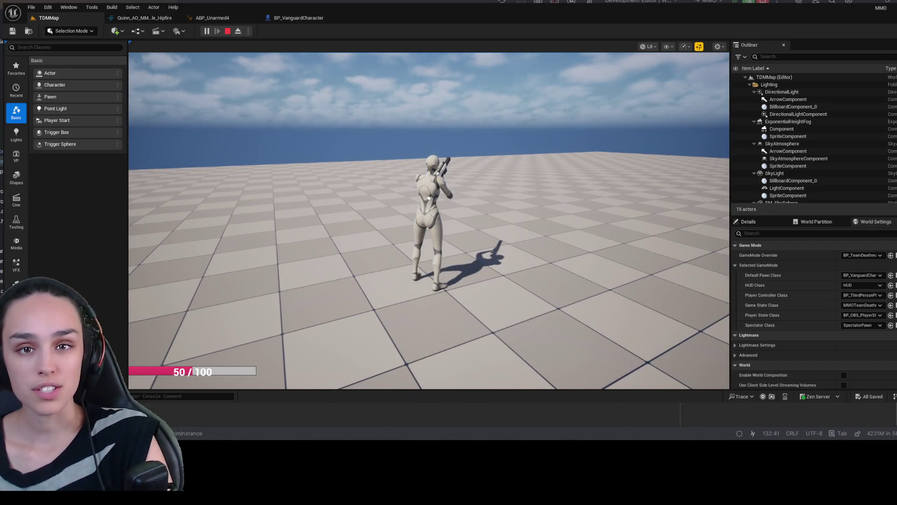
pyautogui.click(228, 31)
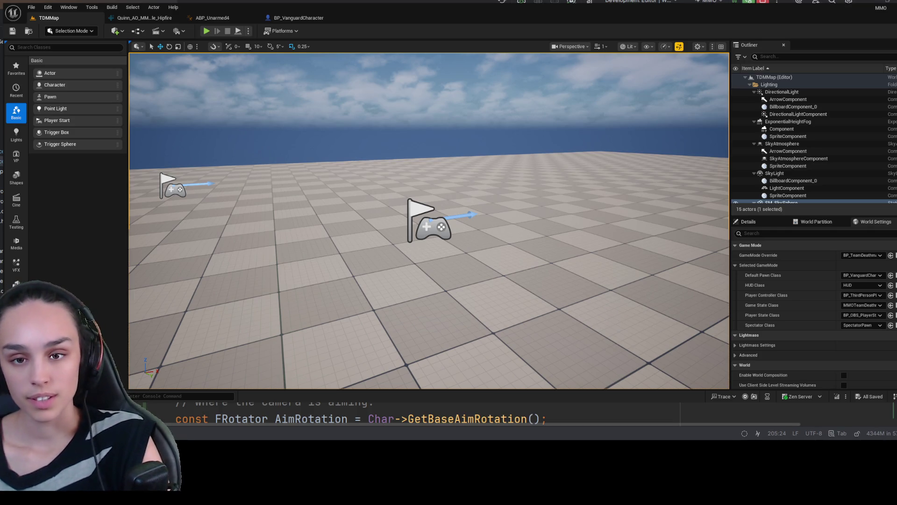
pyautogui.click(154, 403)
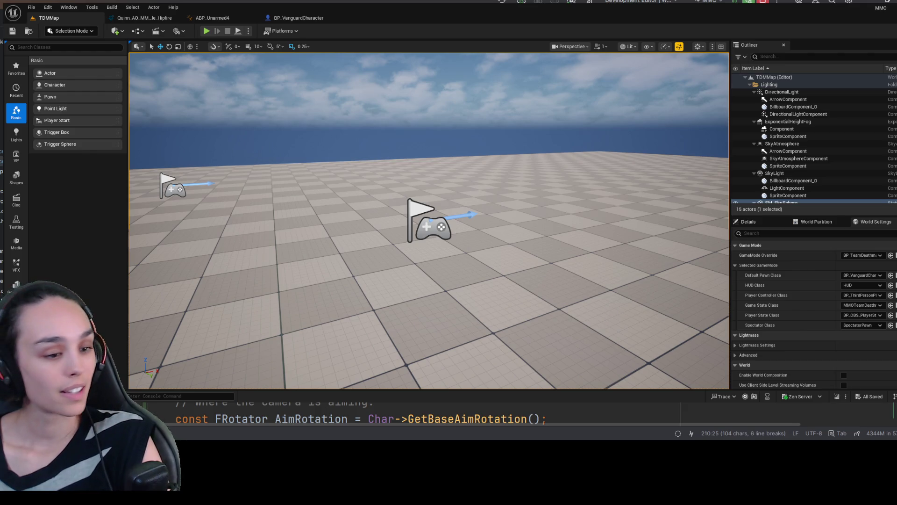
pyautogui.moveTo(154, 403)
pyautogui.mouseDown()
pyautogui.moveTo(311, 403)
pyautogui.moveTo(311, 437)
pyautogui.mouseUp()
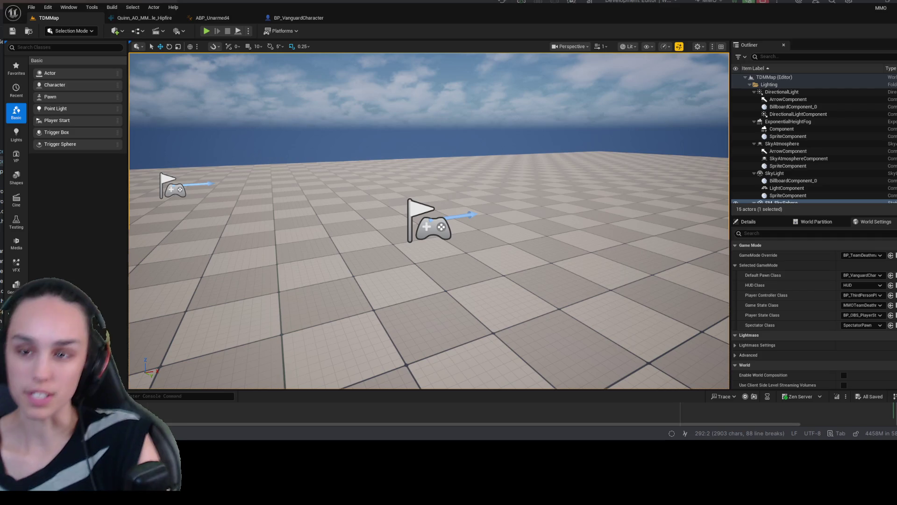
pyautogui.click(206, 31)
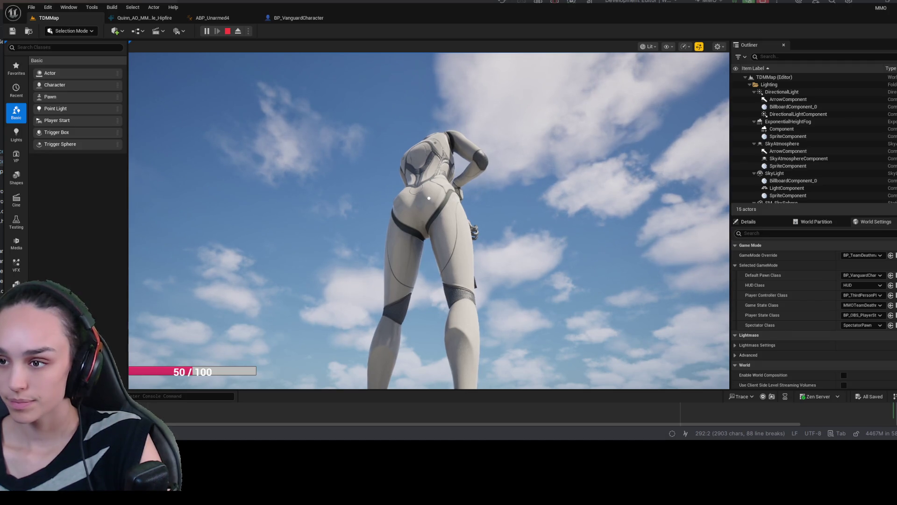
# Search the Outliner for 'abp', clear it, stop the play test, and switch to BP_VanguardCharacter.
pyautogui.click(795, 57)
pyautogui.write('abp')
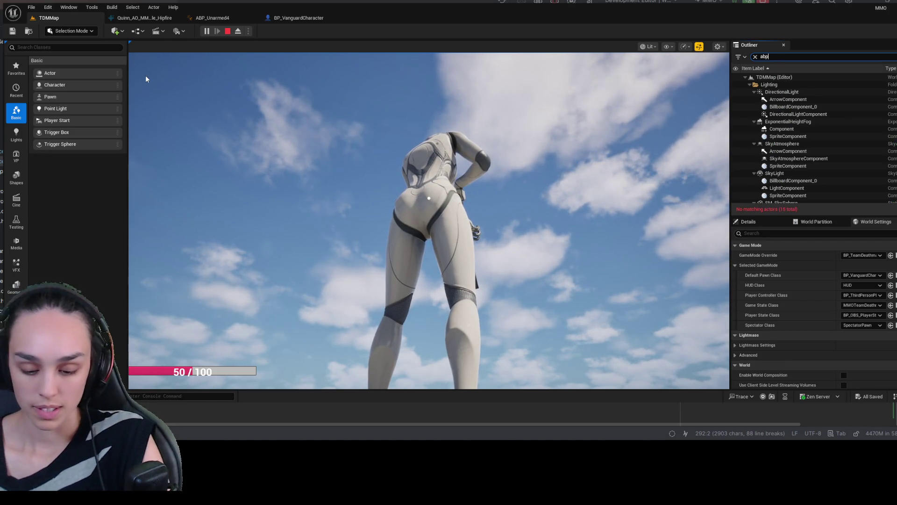
pyautogui.click(755, 57)
pyautogui.click(228, 31)
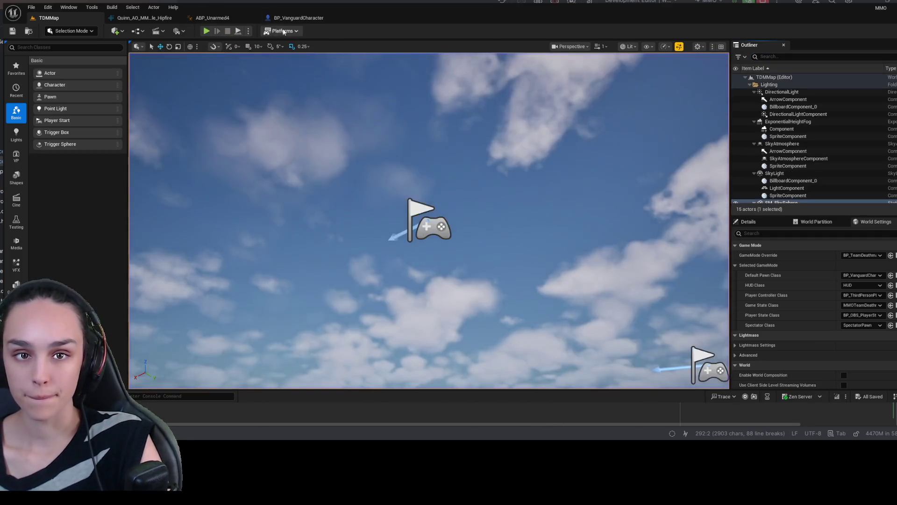
pyautogui.click(287, 19)
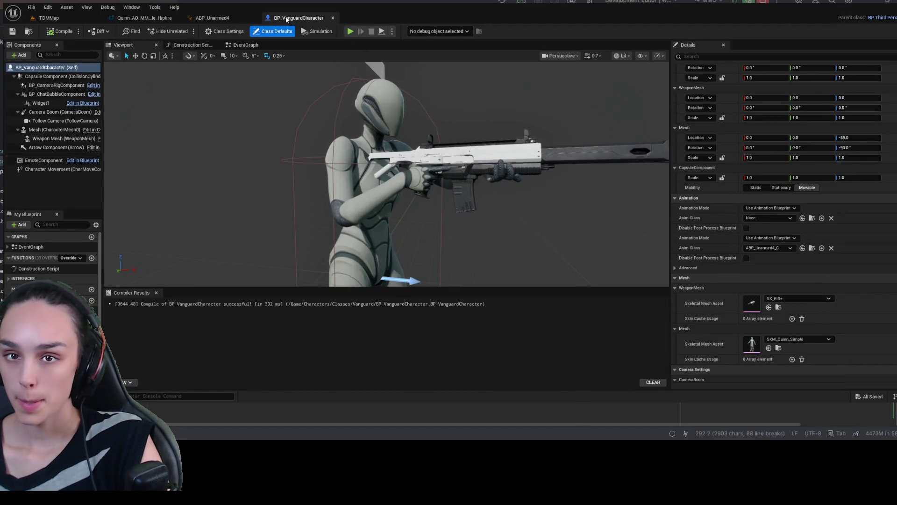
# Untick Invert Aim Pitch in ABP_Unarmed4's Anim Preview Editor and return to TDMMap.
pyautogui.click(213, 18)
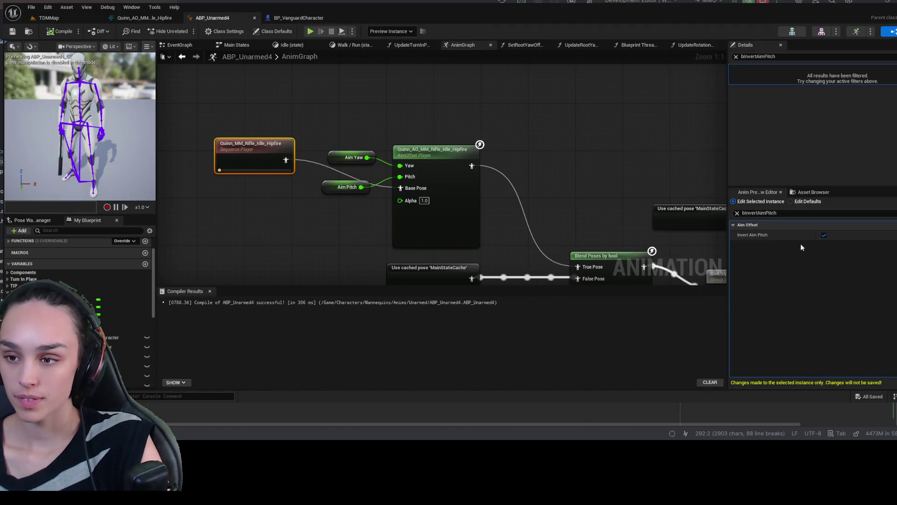
pyautogui.click(824, 235)
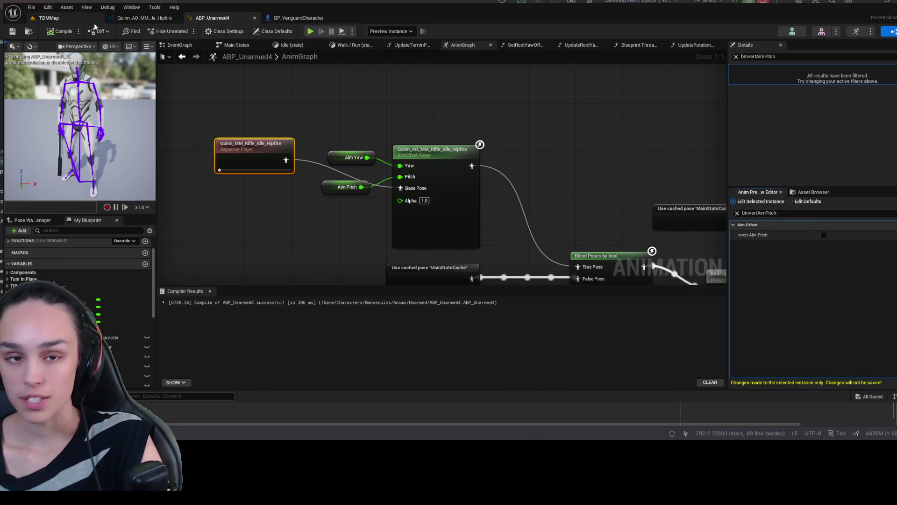
pyautogui.click(67, 17)
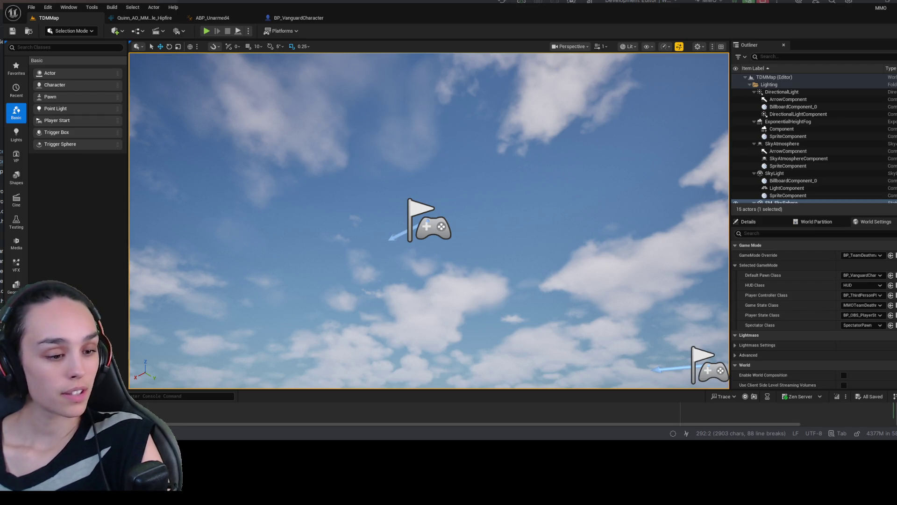
pyautogui.click(207, 32)
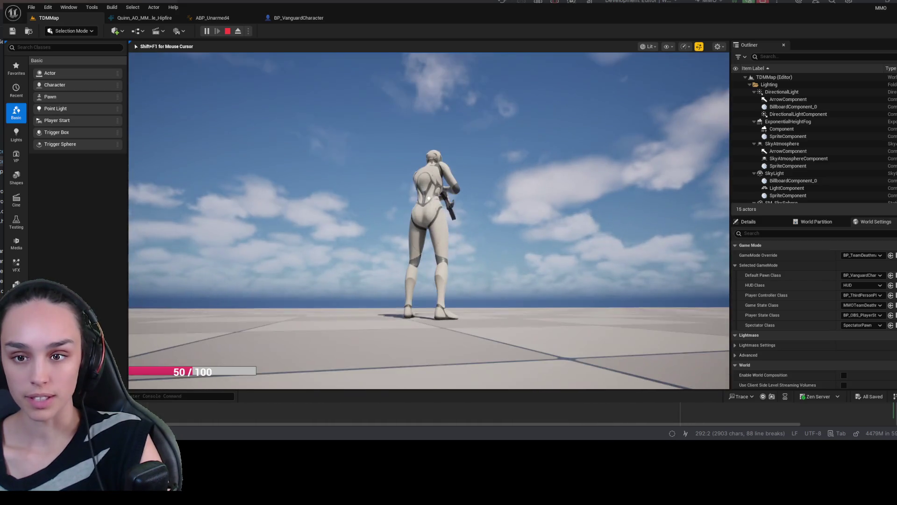
pyautogui.press('Escape')
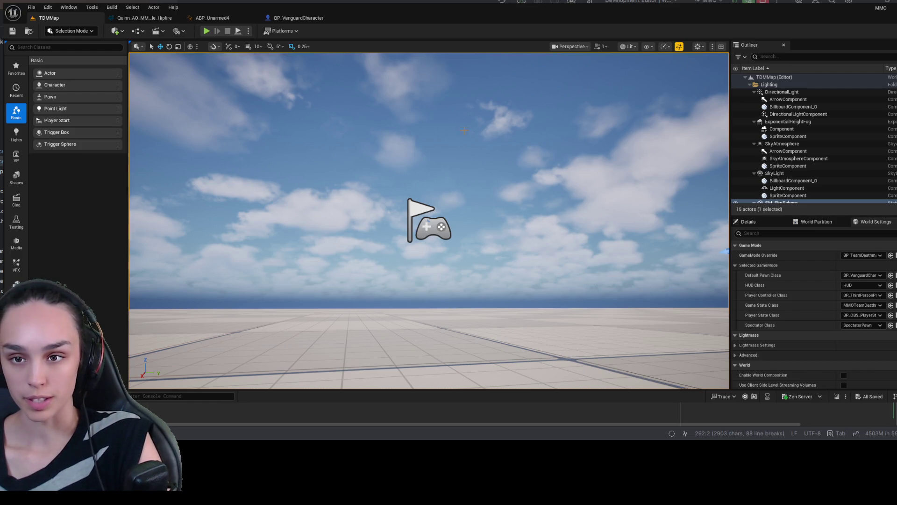
# Bring up ABP_Unarmed4 and clear the bInvertAimPitch filter in the Anim Preview Editor.
pyautogui.click(213, 18)
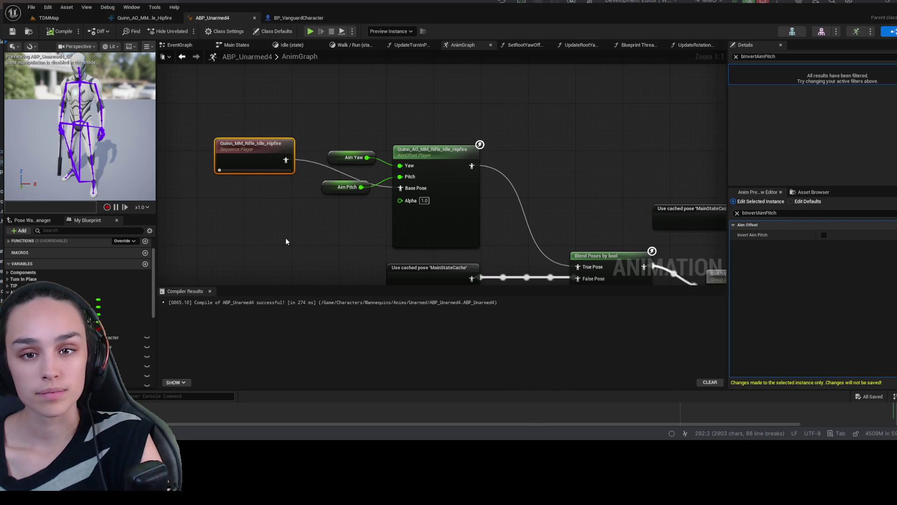
pyautogui.click(738, 212)
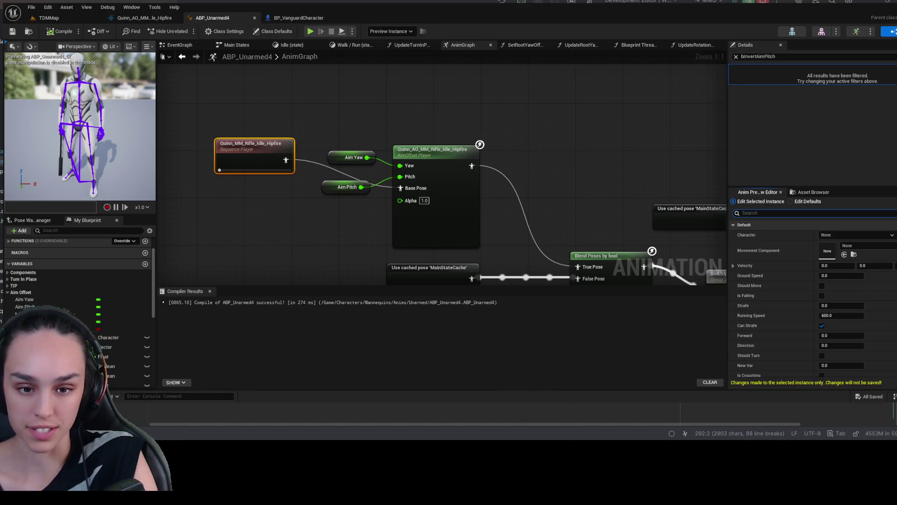
pyautogui.hotkey('ctrl', 'Tab')
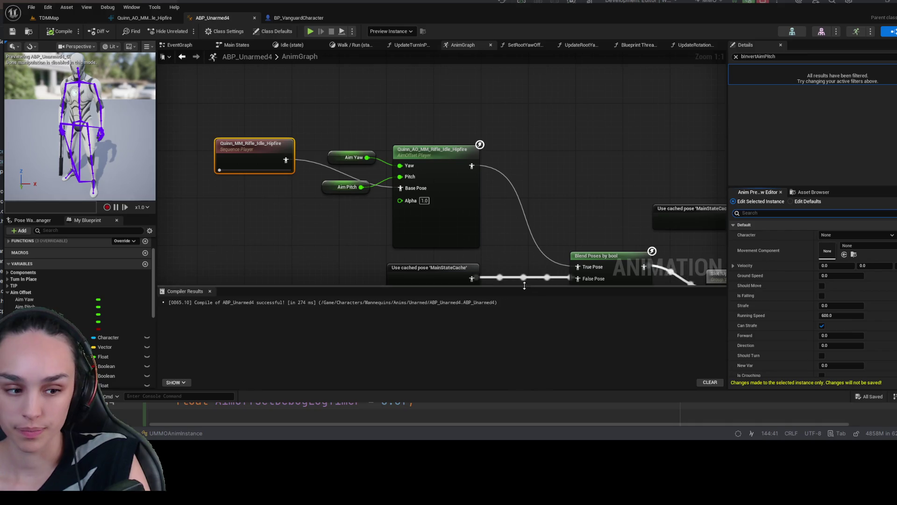
pyautogui.hotkey('ctrl', 'Tab')
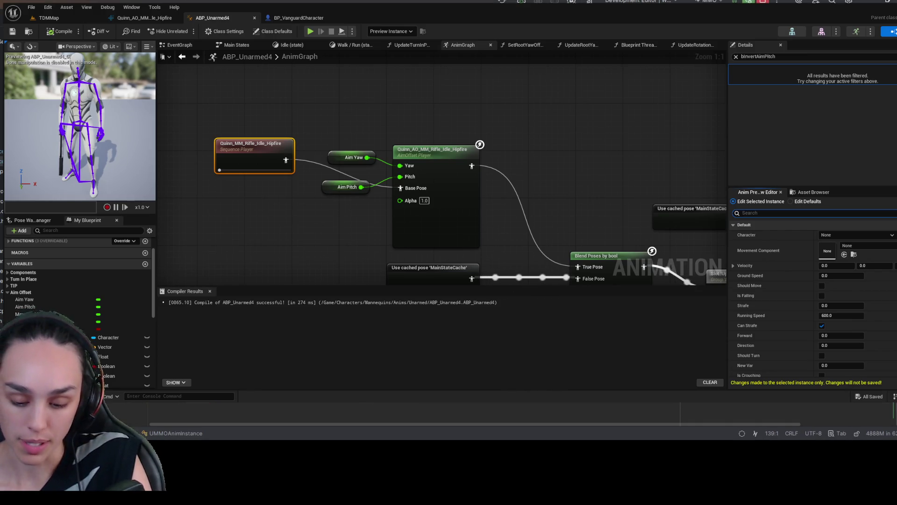
pyautogui.hotkey('shift', 'pageup')
pyautogui.hotkey('shift', 'pageup')
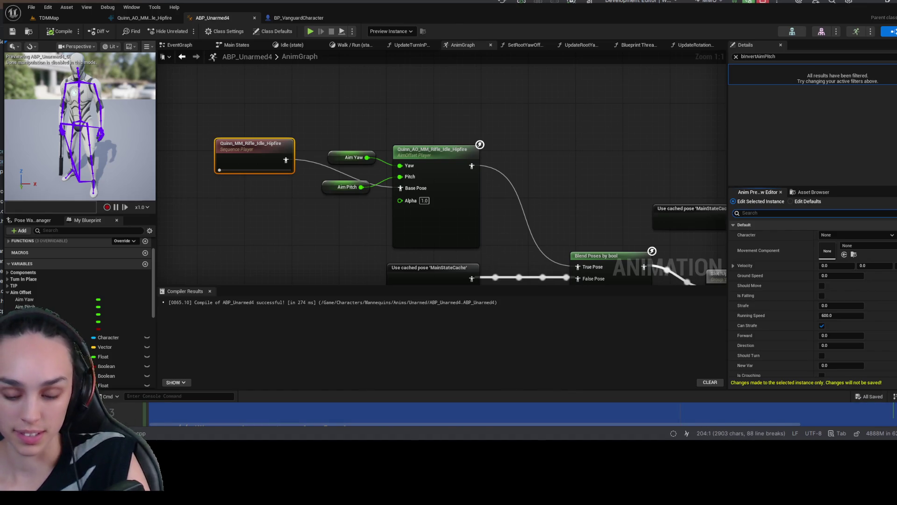
pyautogui.press('Up')
pyautogui.press('Left')
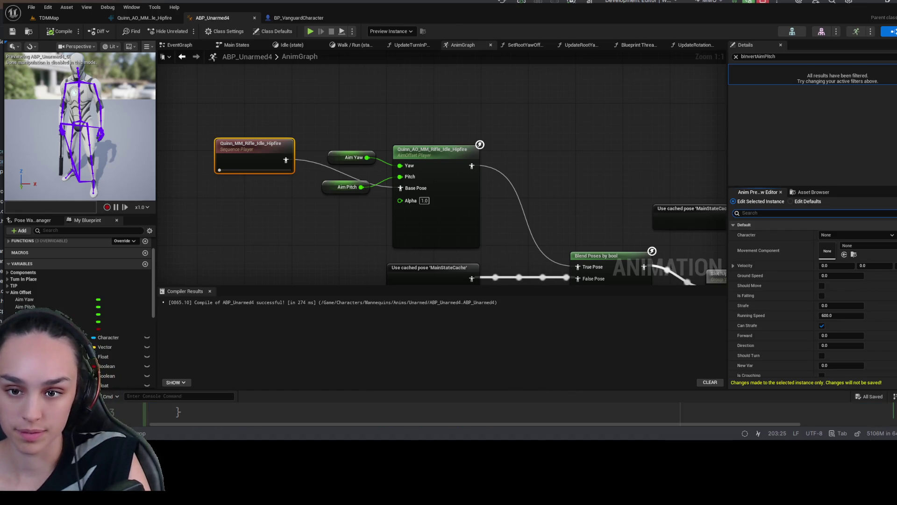
pyautogui.hotkey('ctrl', 'v')
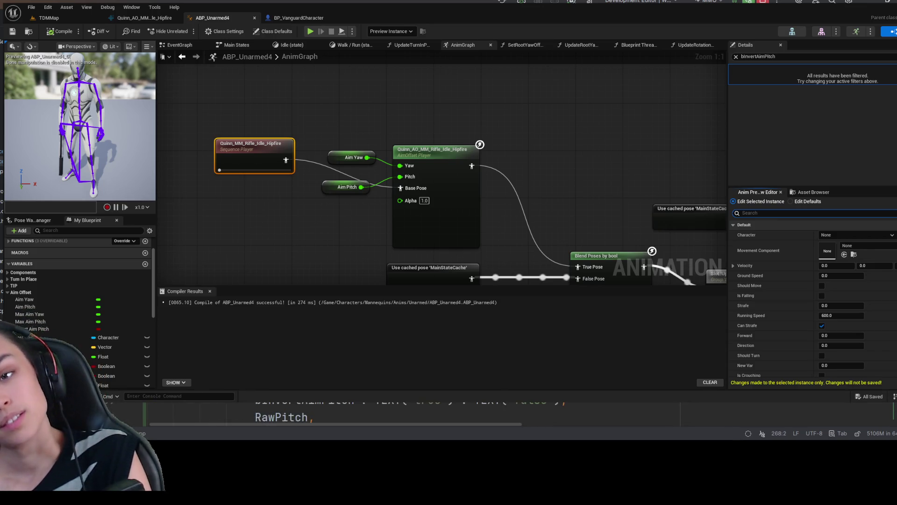
pyautogui.hotkey('shift', 'Up')
pyautogui.hotkey('shift', 'Up')
pyautogui.hotkey('shift', 'Up')
pyautogui.hotkey('ctrl', 'x')
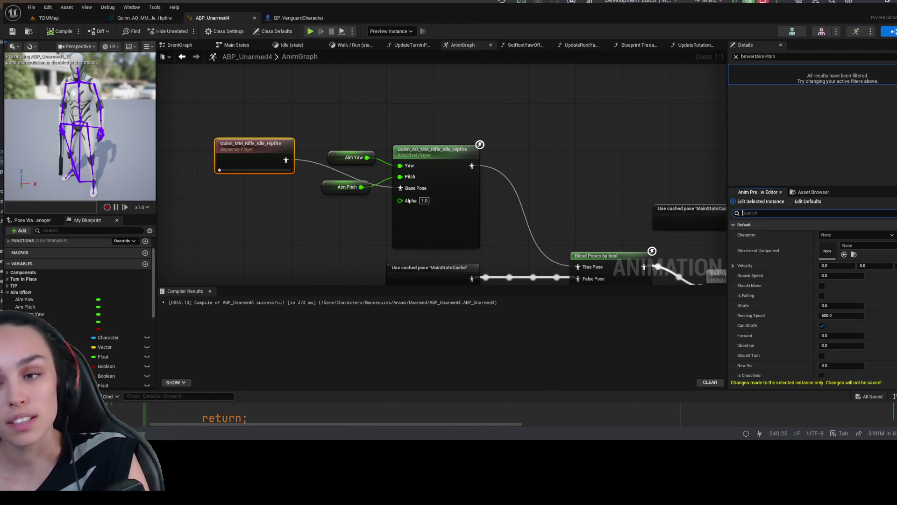
pyautogui.press('F3')
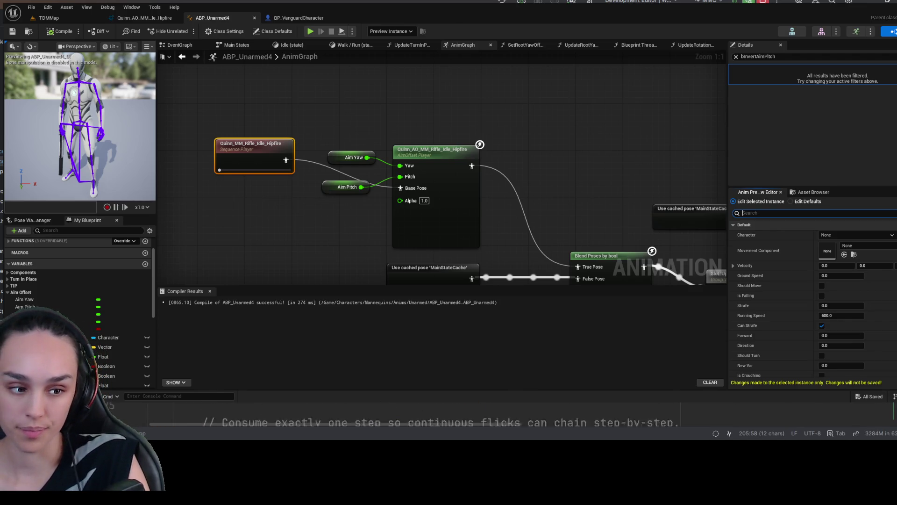
pyautogui.scroll(-5, 411, 418)
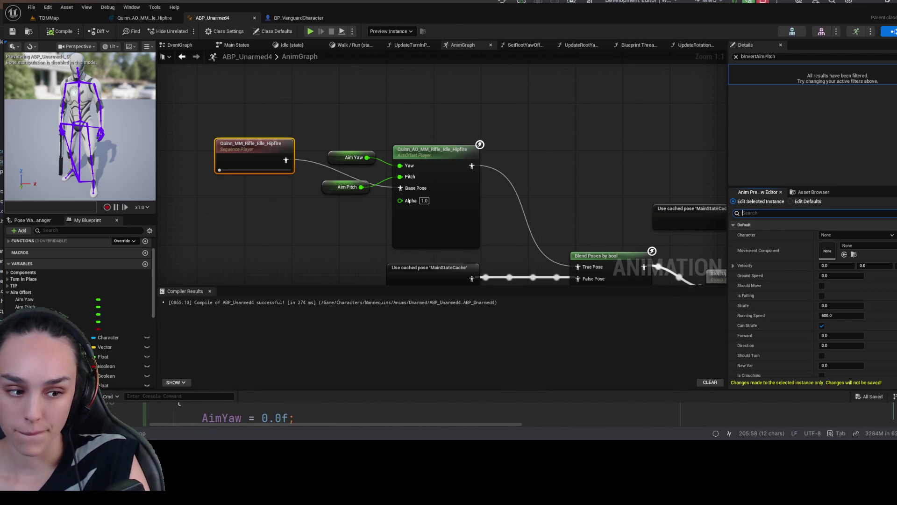
pyautogui.scroll(-3, 411, 418)
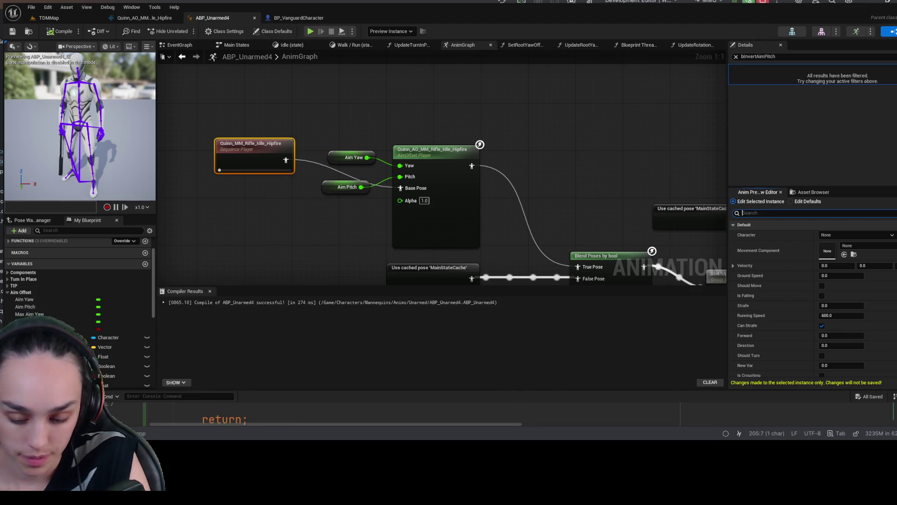
pyautogui.doubleClick(311, 420)
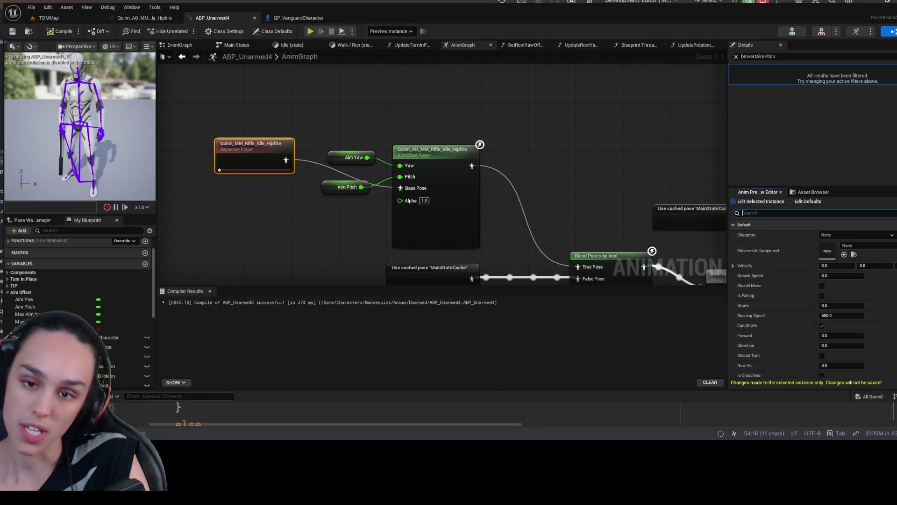
pyautogui.press('End')
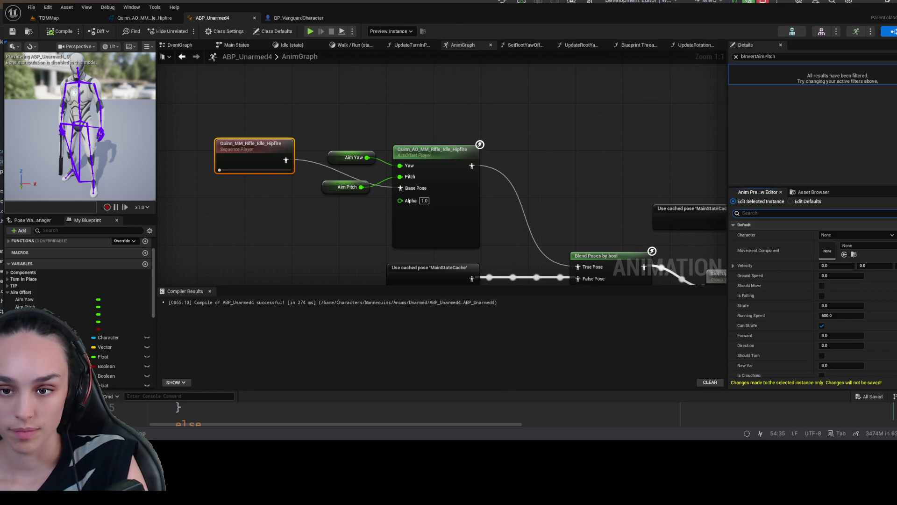
# Switch from Unreal to Rider to view the Aim Offset debug properties in MMOAnimInstance.h.
pyautogui.click(748, 212)
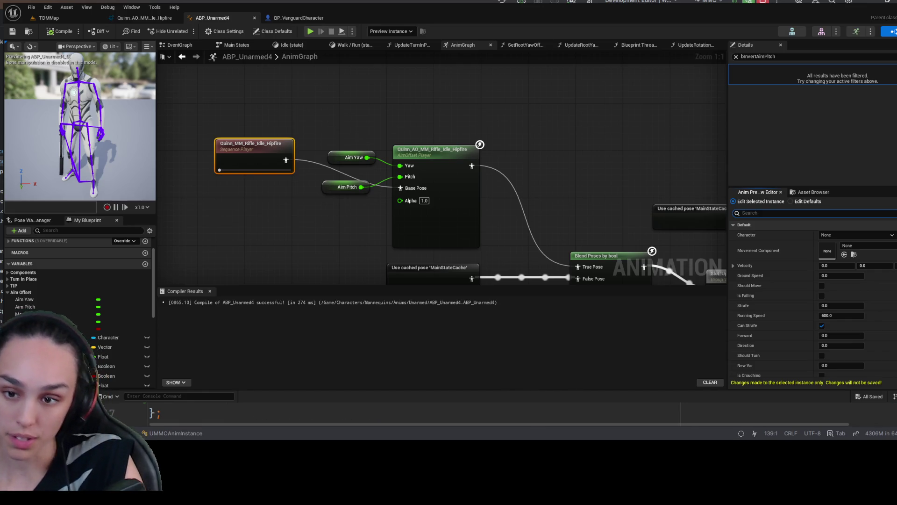
pyautogui.hotkey('alt', 'Tab')
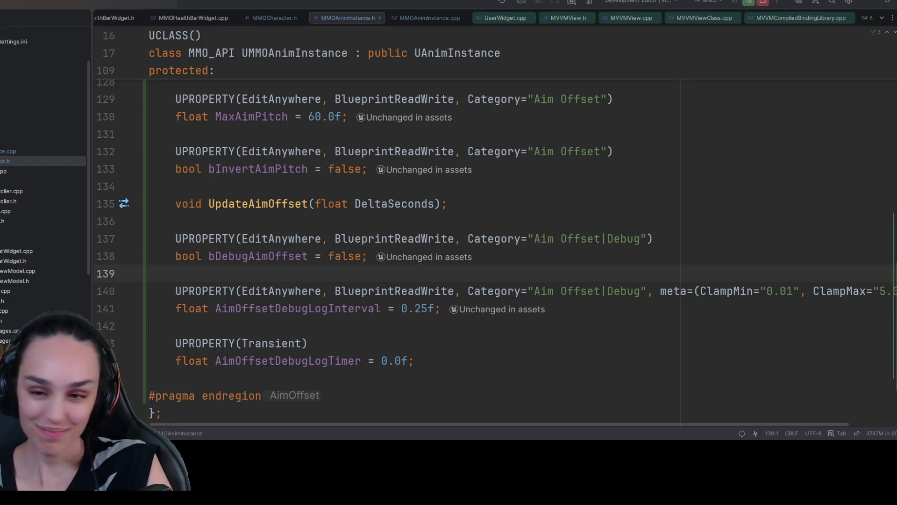
pyautogui.hotkey('alt', 'Tab')
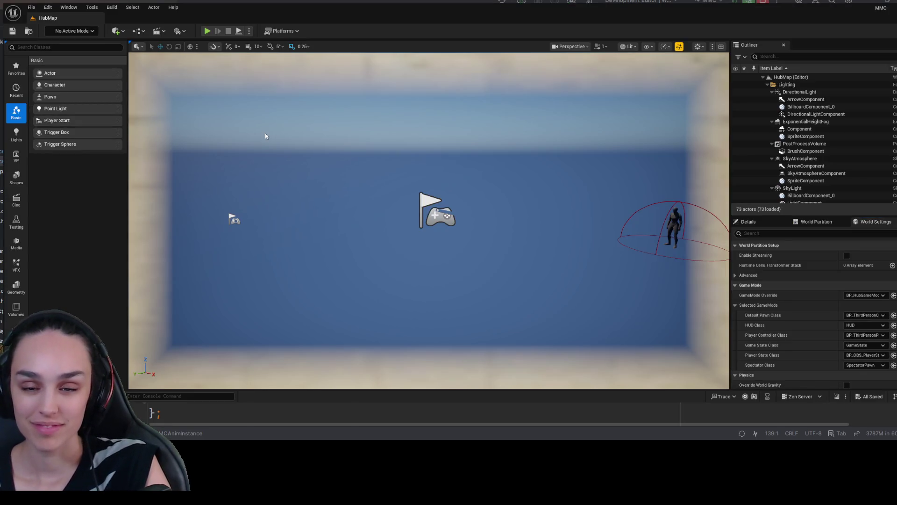
# Load TDMMap from Content > Maps in the Content Drawer, then switch back to Rider.
pyautogui.hotkey('ctrl', 'space')
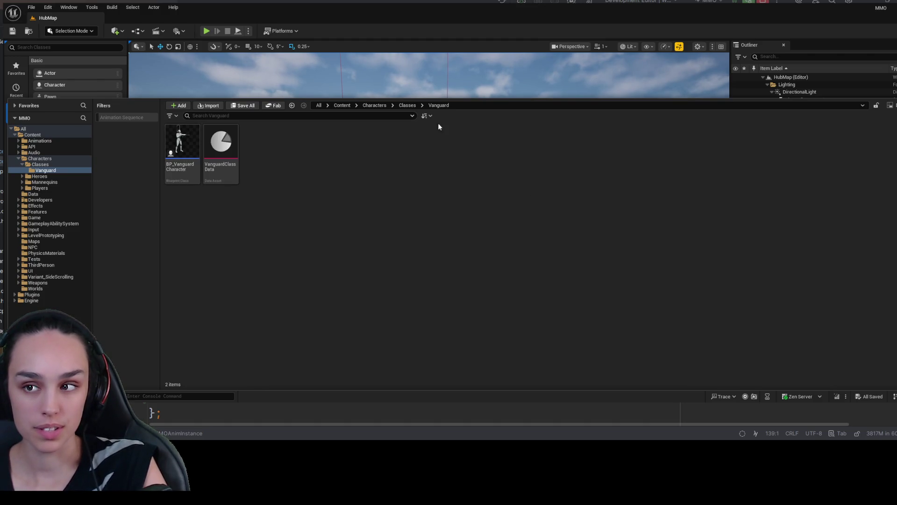
pyautogui.click(350, 108)
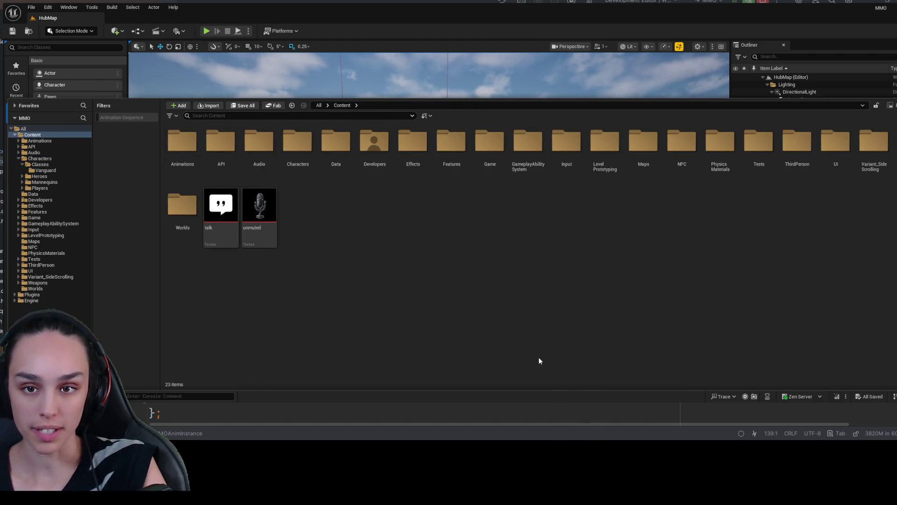
pyautogui.click(645, 149)
pyautogui.doubleClick(644, 148)
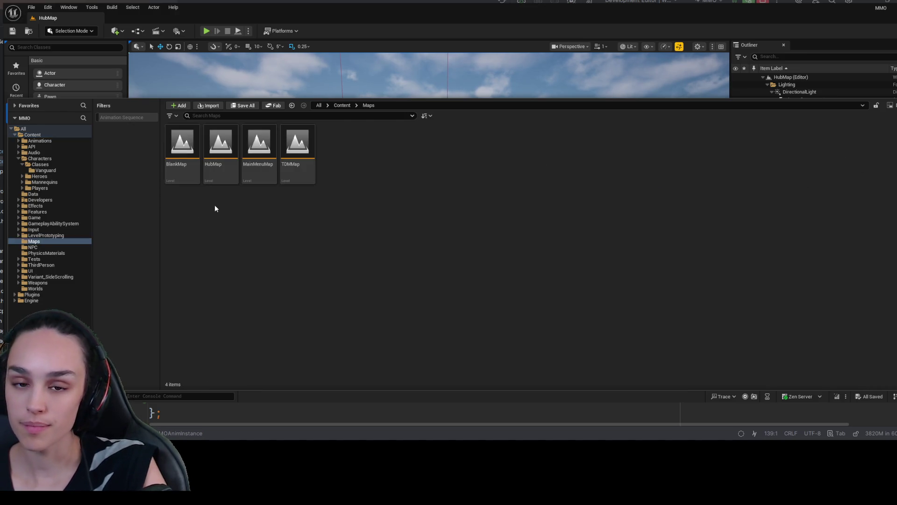
pyautogui.click(290, 180)
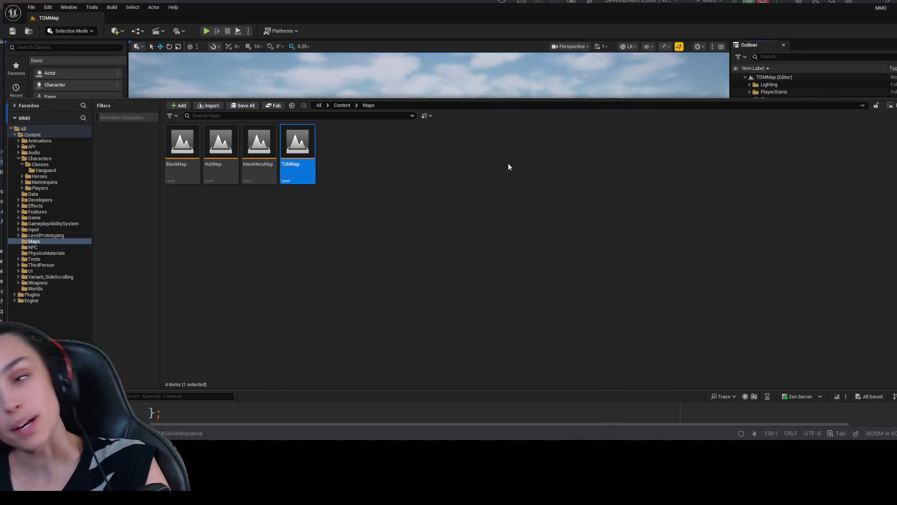
pyautogui.click(337, 93)
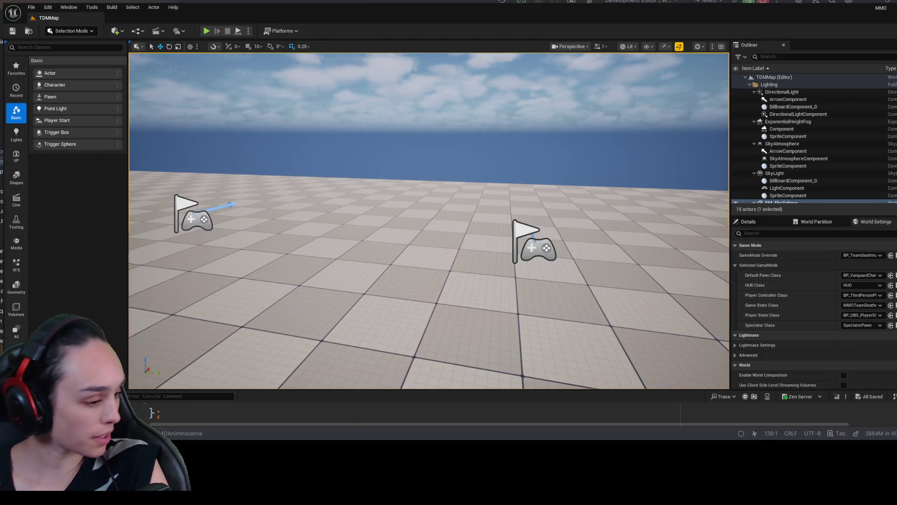
pyautogui.hotkey('alt', 'Tab')
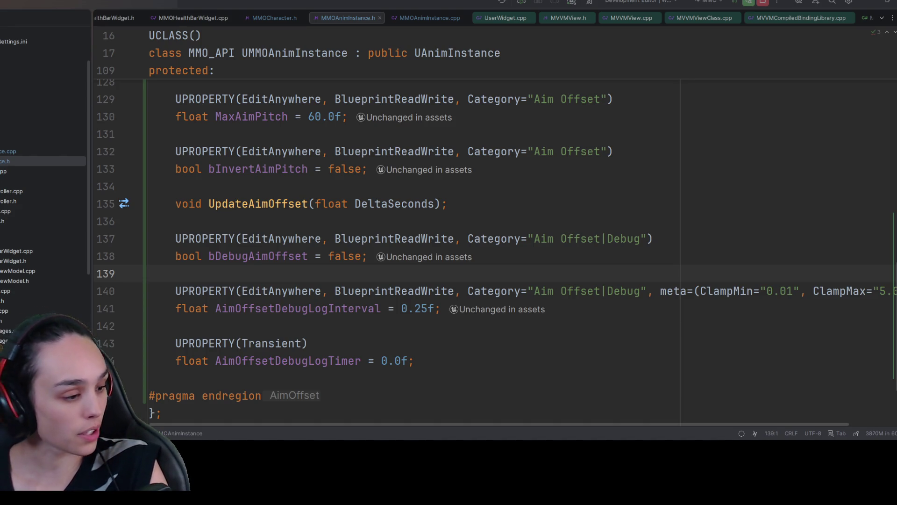
# Back in Unreal, run a brief TDMMap play test and end it with Esc.
pyautogui.hotkey('alt', 'Tab')
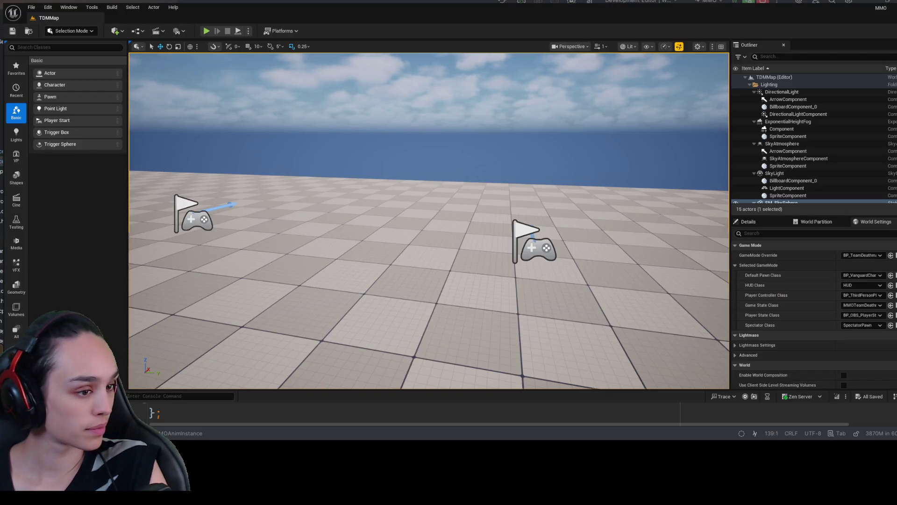
pyautogui.click(203, 30)
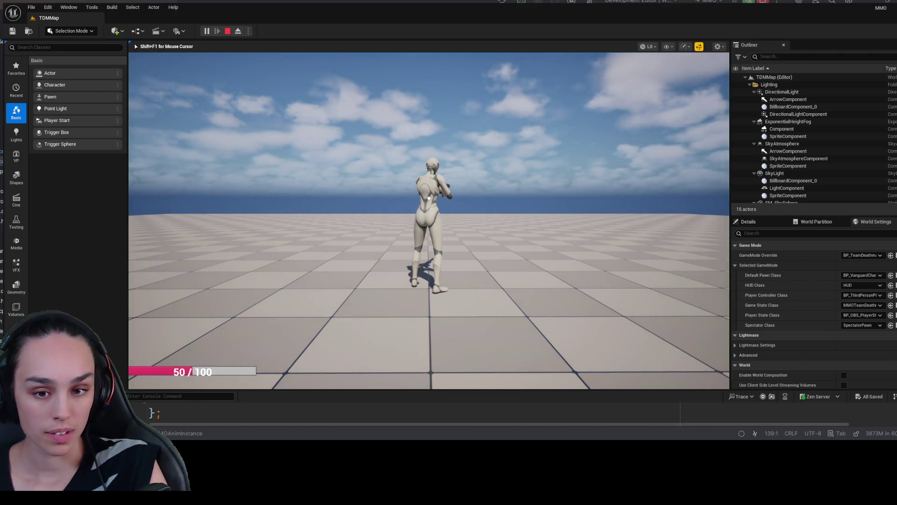
pyautogui.click(428, 198)
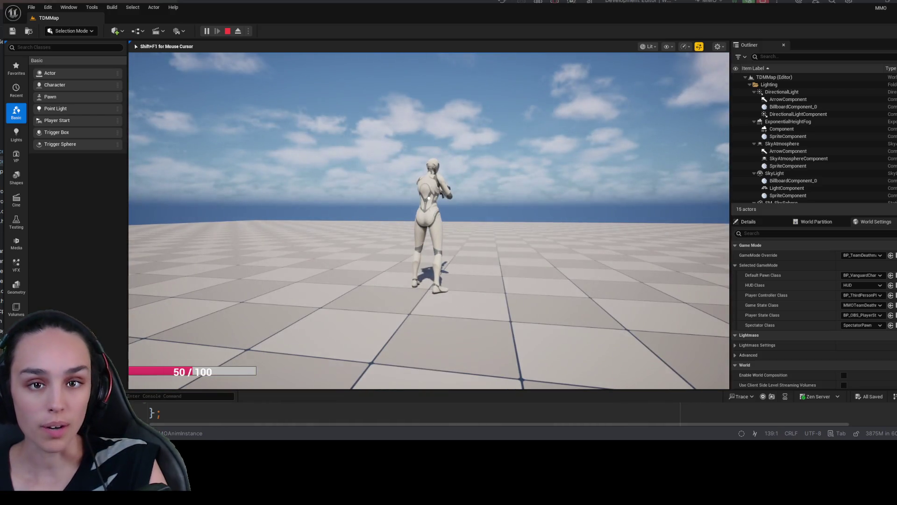
pyautogui.press('Escape')
pyautogui.hotkey('ctrl', 'space')
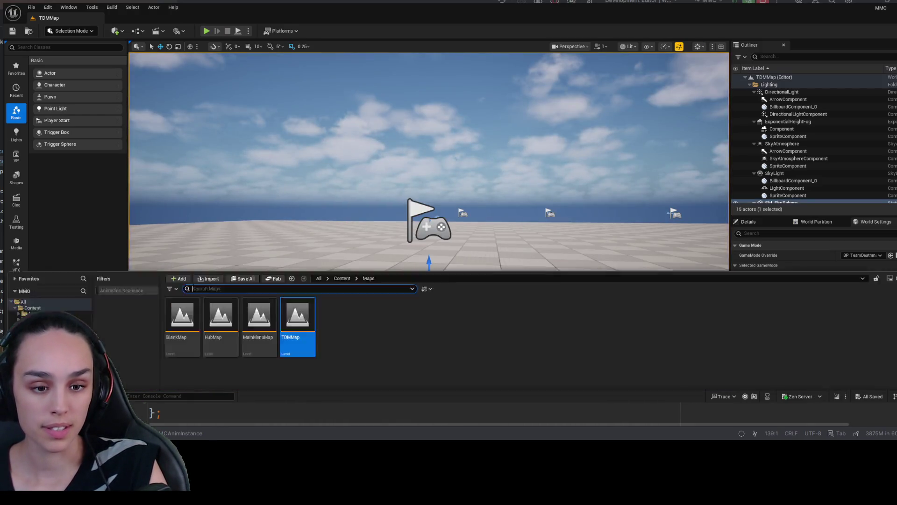
# Search the Content folder for 'abp' and open the ABP_Unarmed4 animation blueprint.
pyautogui.click(340, 106)
pyautogui.click(311, 118)
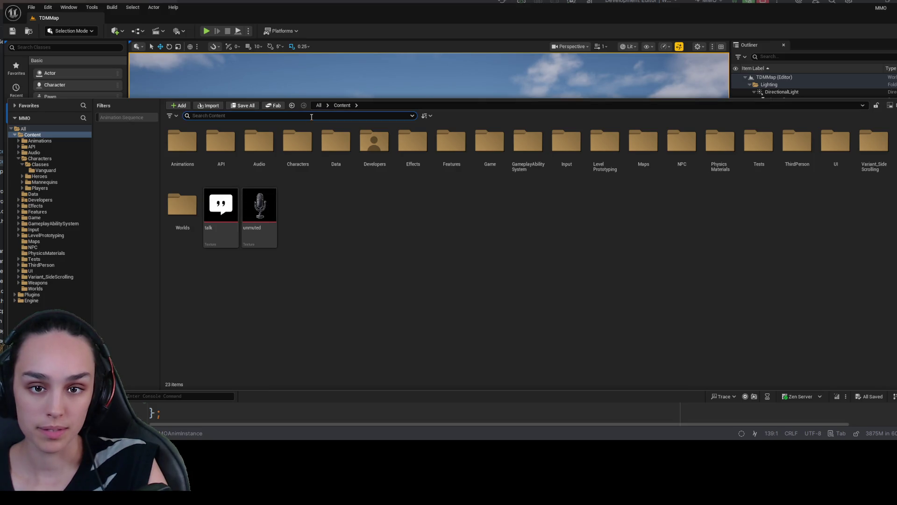
pyautogui.write('abp')
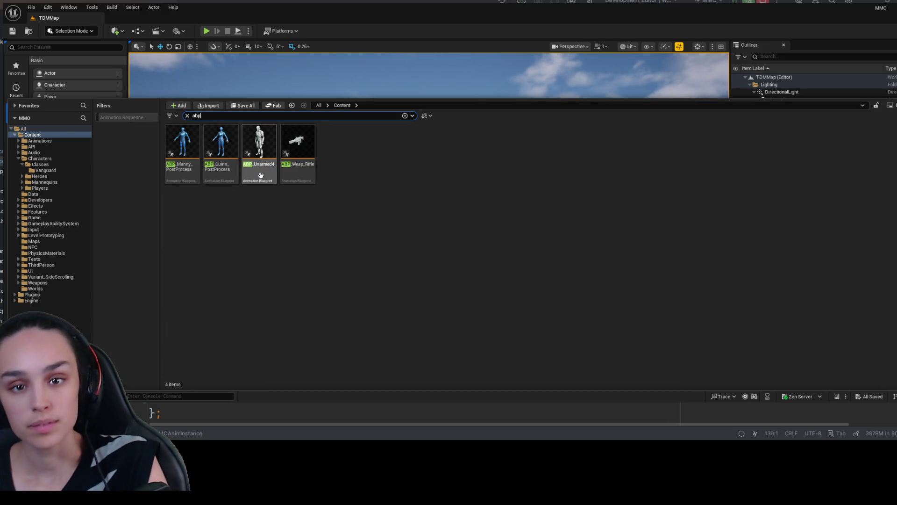
pyautogui.click(249, 175)
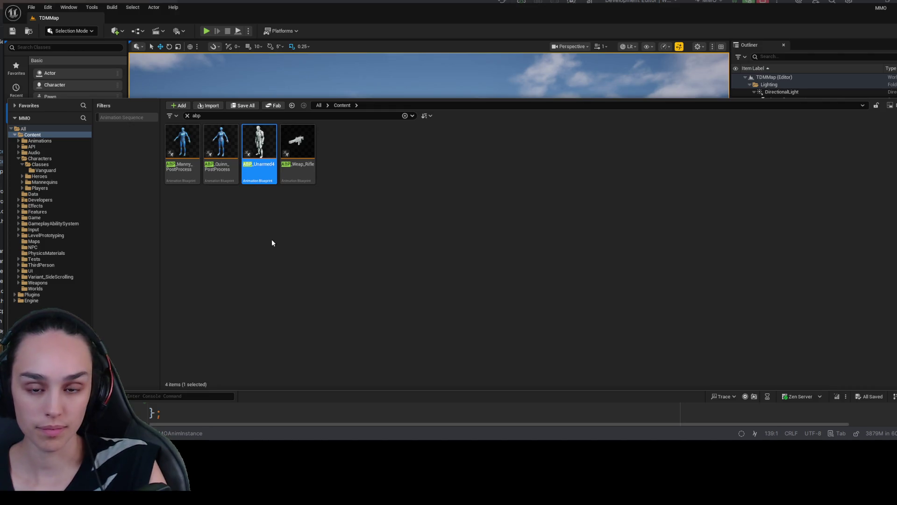
pyautogui.press('Return')
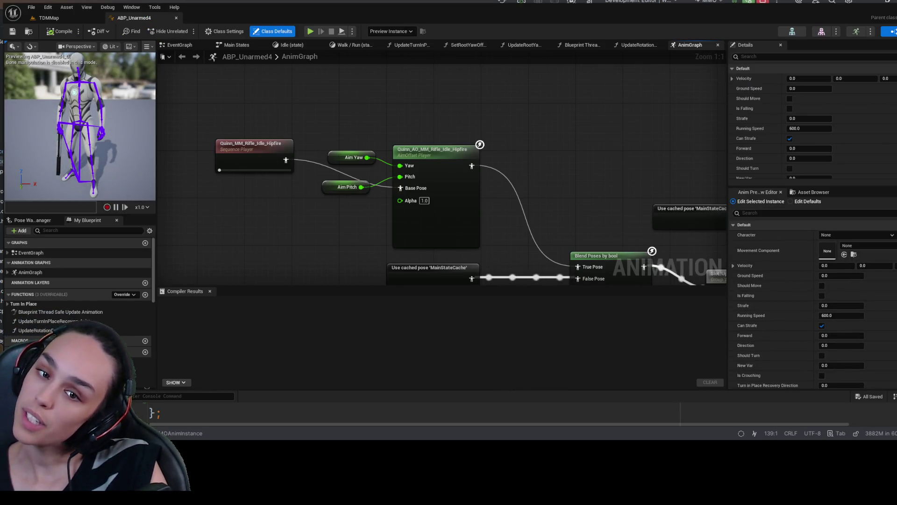
# Enable bDebugAimOffset on the preview instance, then compile and save ABP_Unarmed4.
pyautogui.click(787, 213)
pyautogui.write('bDebugAimOffset')
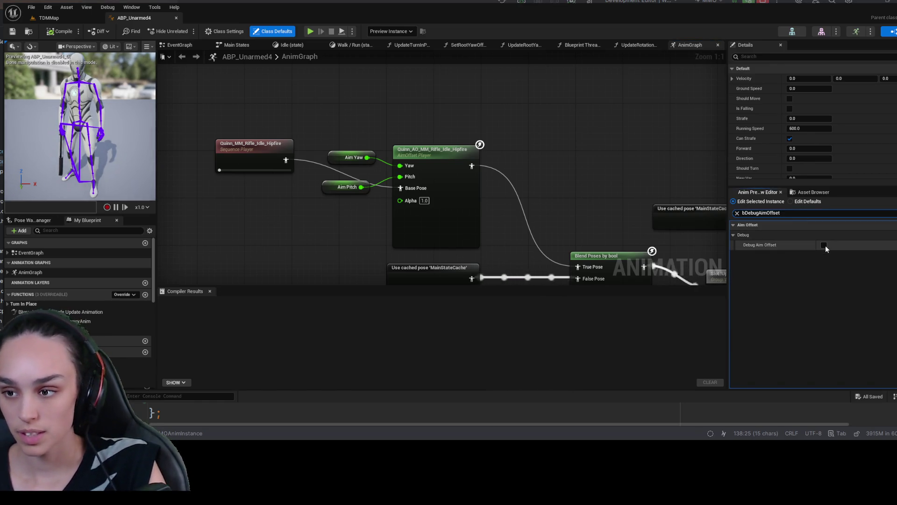
pyautogui.click(824, 244)
pyautogui.click(60, 32)
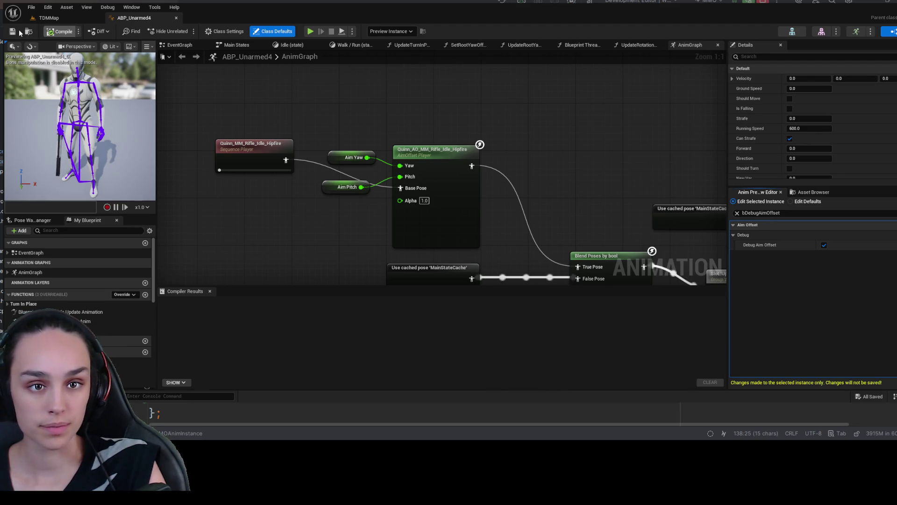
pyautogui.click(12, 31)
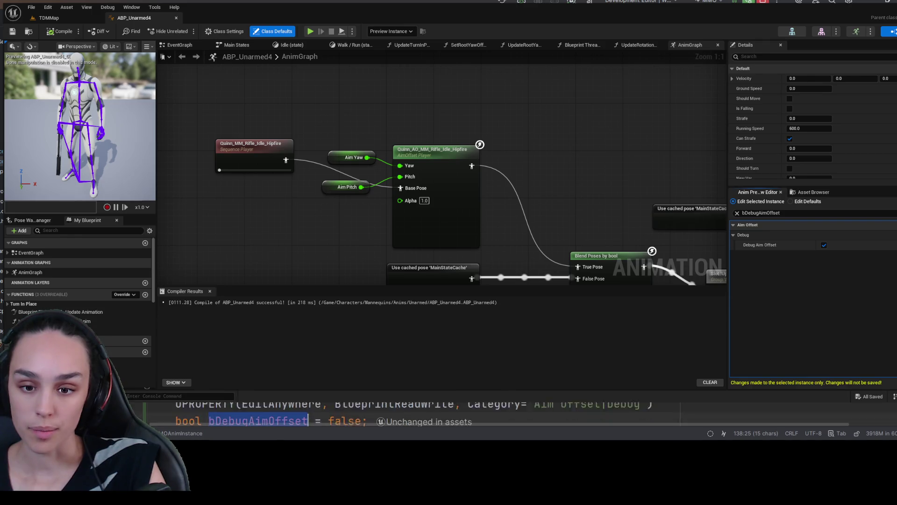
# Filter the preview properties to bInvertAimPitch and return to the TDMMap level.
pyautogui.click(789, 213)
pyautogui.write('bInvertAimPitch')
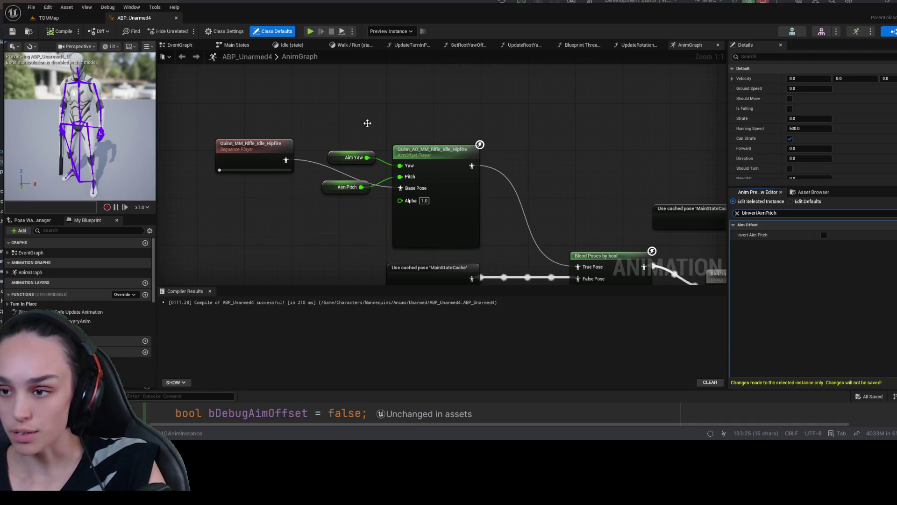
pyautogui.click(55, 20)
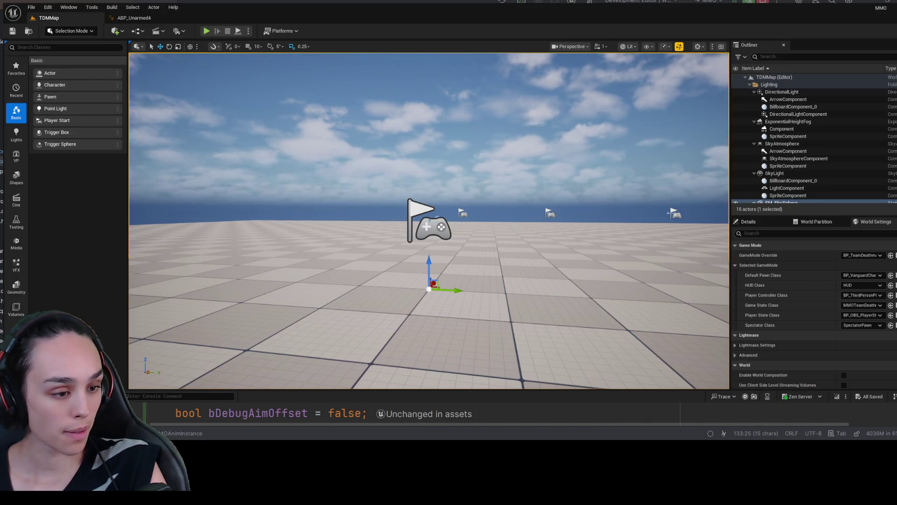
# Play-test aiming on TDMMap, ejecting with F8 and re-possessing the character, then return to Rider.
pyautogui.click(207, 30)
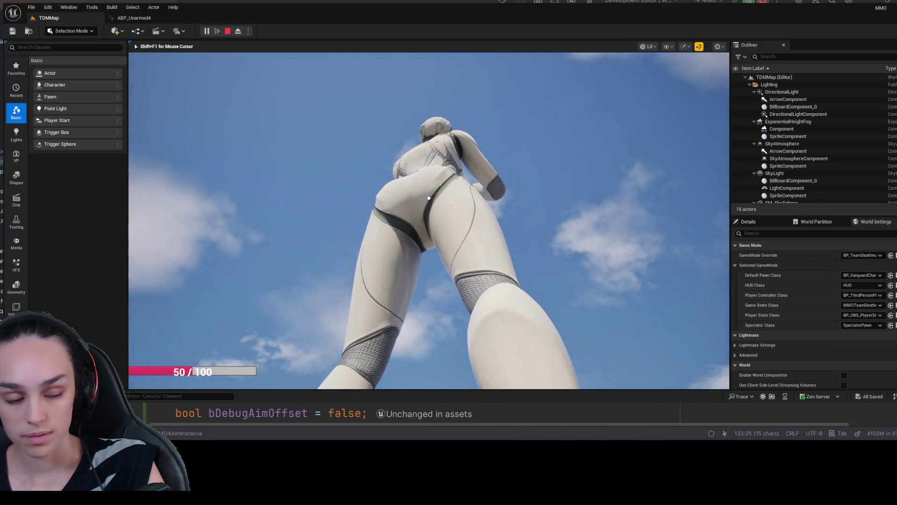
pyautogui.press('F8')
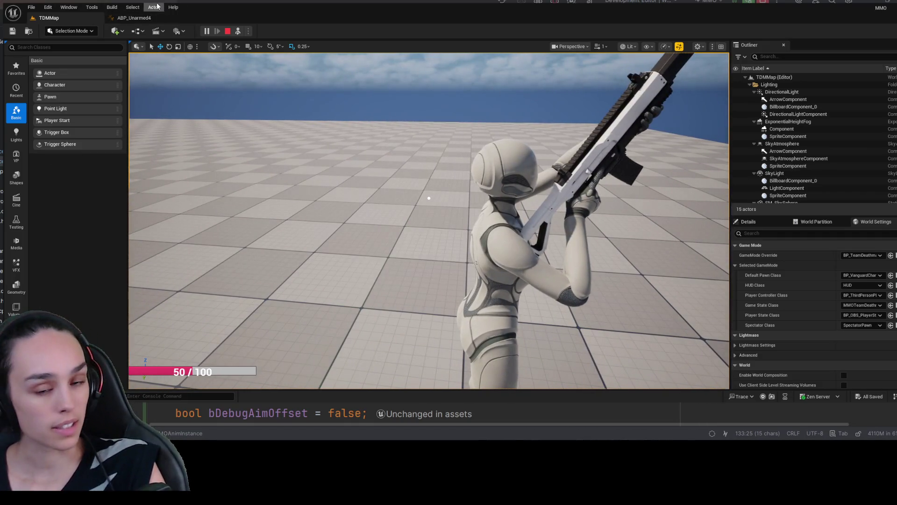
pyautogui.click(238, 31)
pyautogui.click(280, 145)
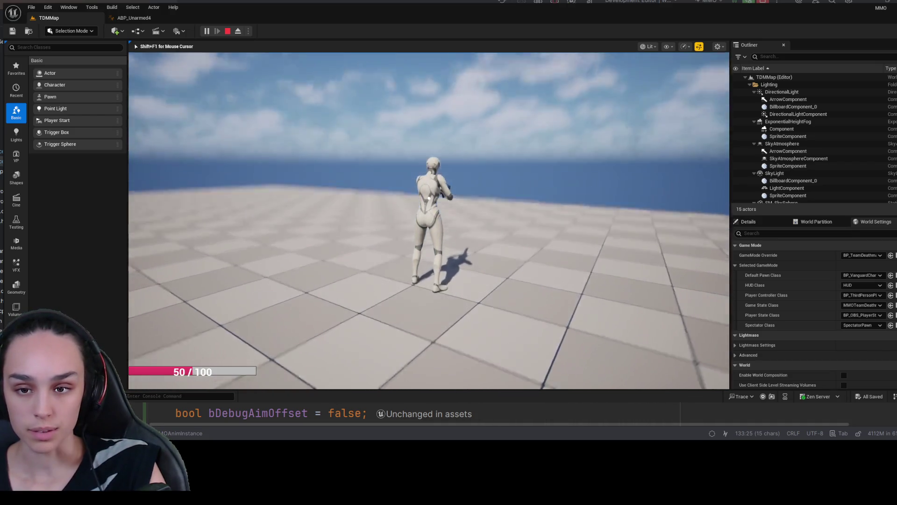
pyautogui.moveTo(429, 219)
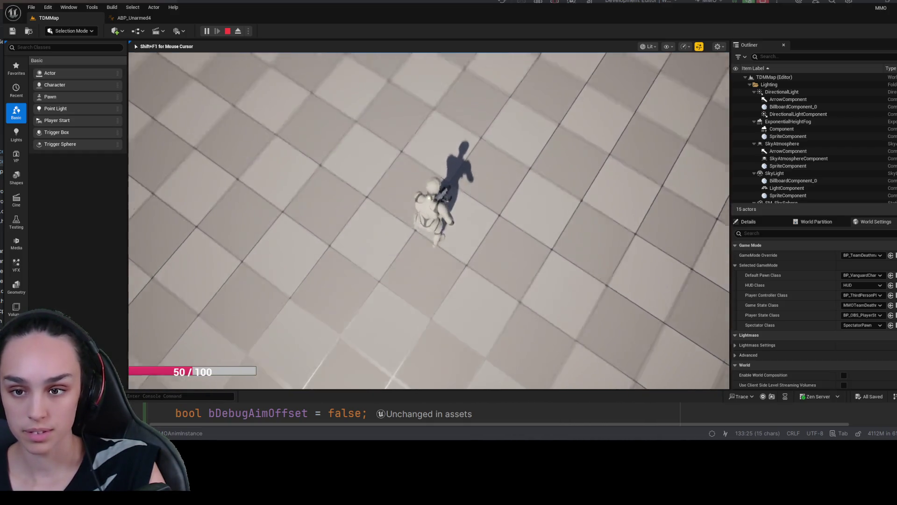
pyautogui.moveTo(429, 198)
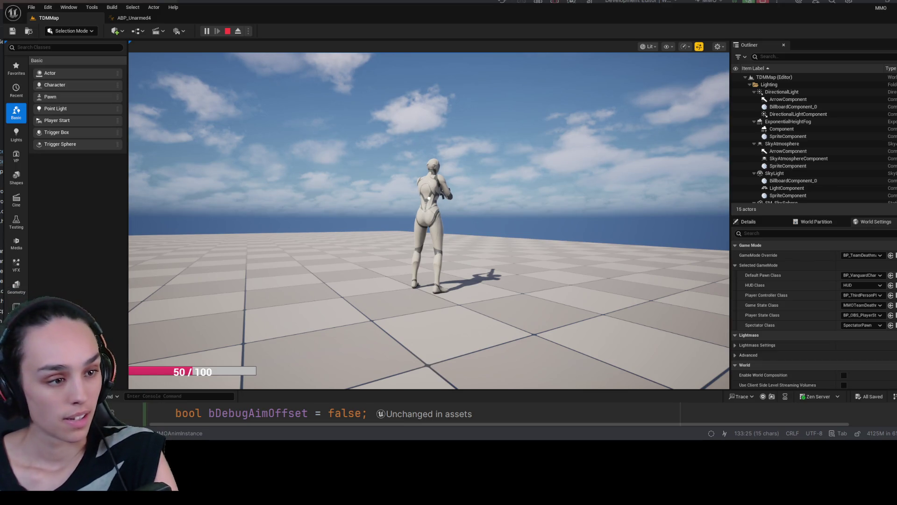
pyautogui.hotkey('alt', 'Tab')
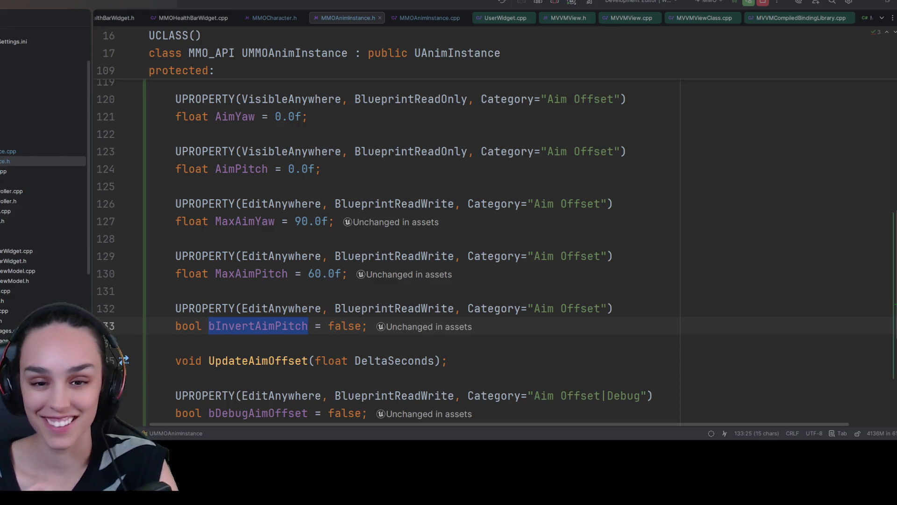
# In MMOAnimInstance.cpp, toggle a breakpoint on line 240 off, resume with F5, and inspect the inverted pitch code.
pyautogui.click(354, 325)
pyautogui.hotkey('ctrl', 'Tab')
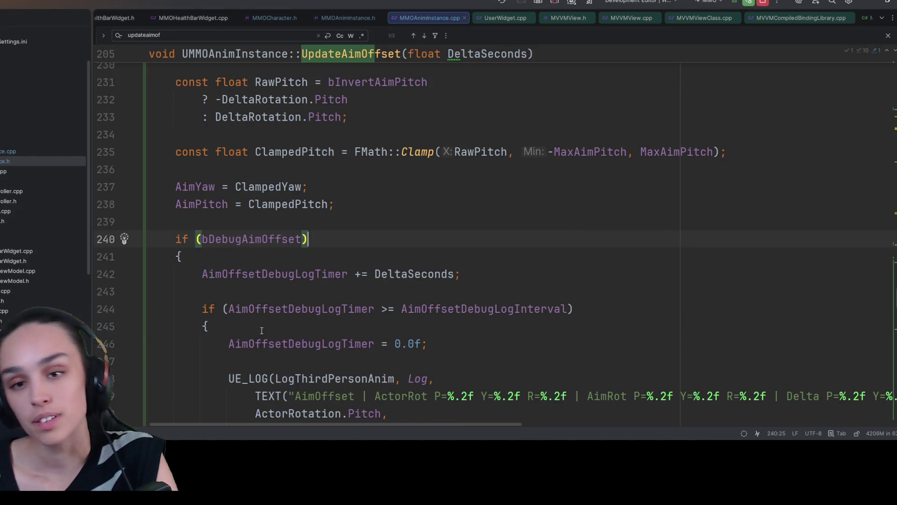
pyautogui.click(98, 243)
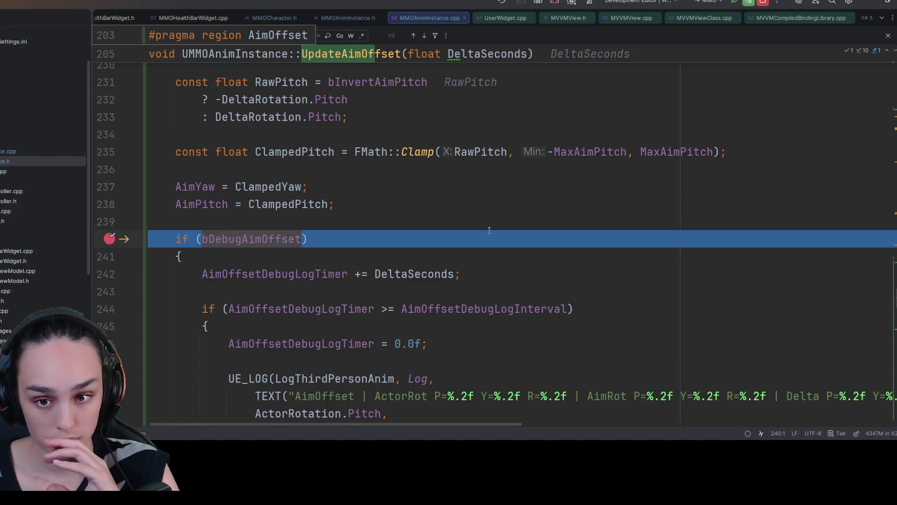
pyautogui.click(110, 241)
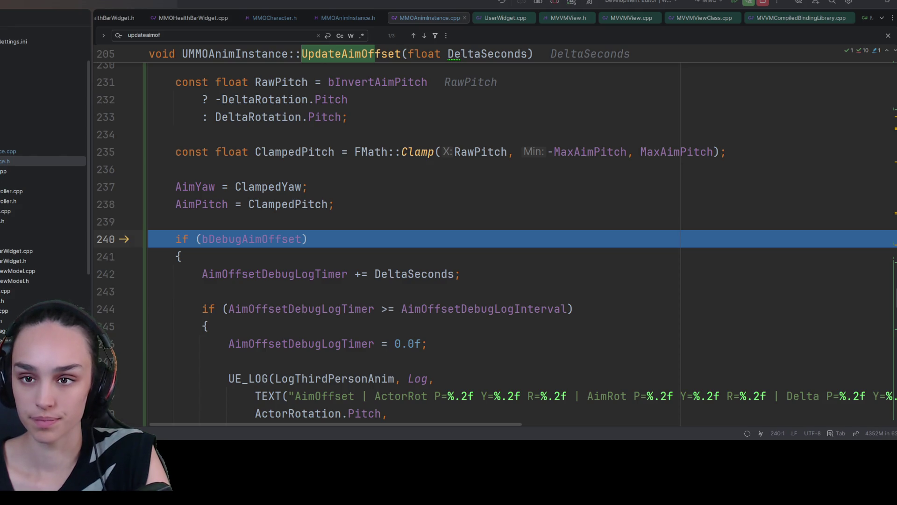
pyautogui.press('F5')
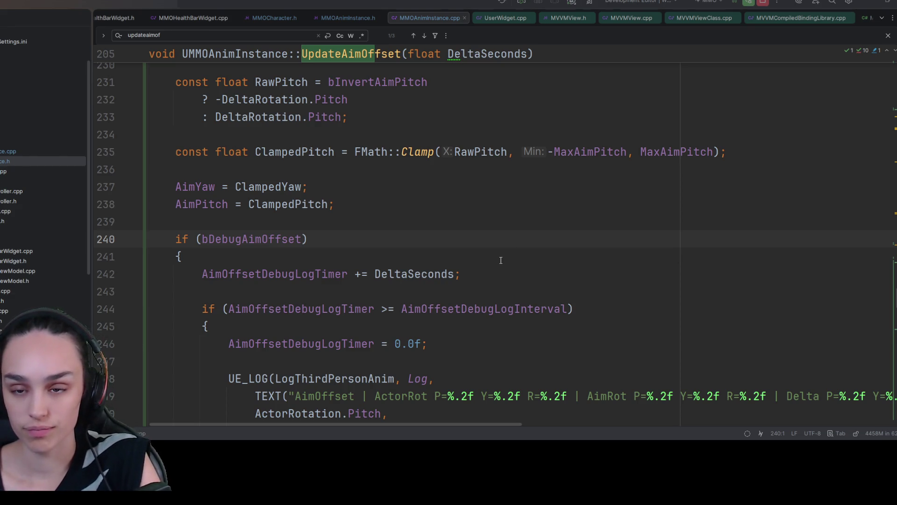
pyautogui.scroll(3, 500, 260)
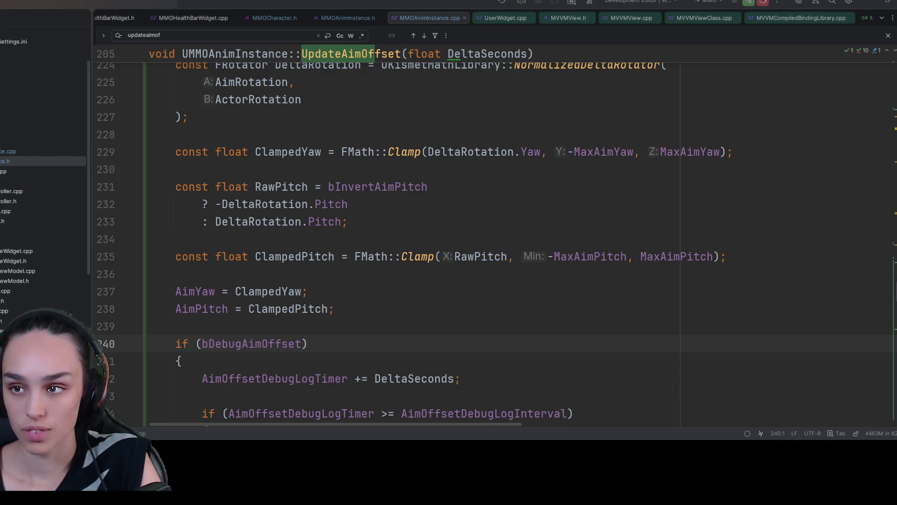
pyautogui.click(761, 205)
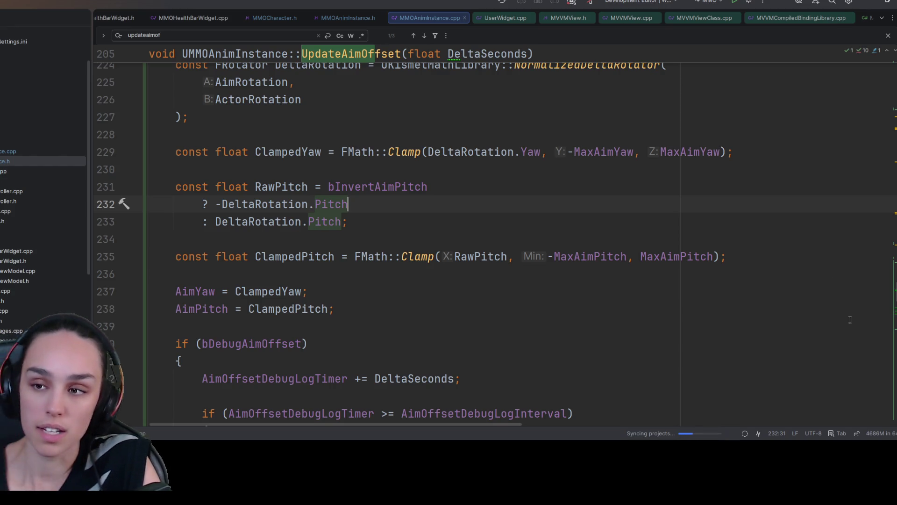
# In MMOAnimInstance.h, revert the bInvertAimPitch edit so it stays false, and cancel the started build.
pyautogui.hotkey('ctrl', 'Tab')
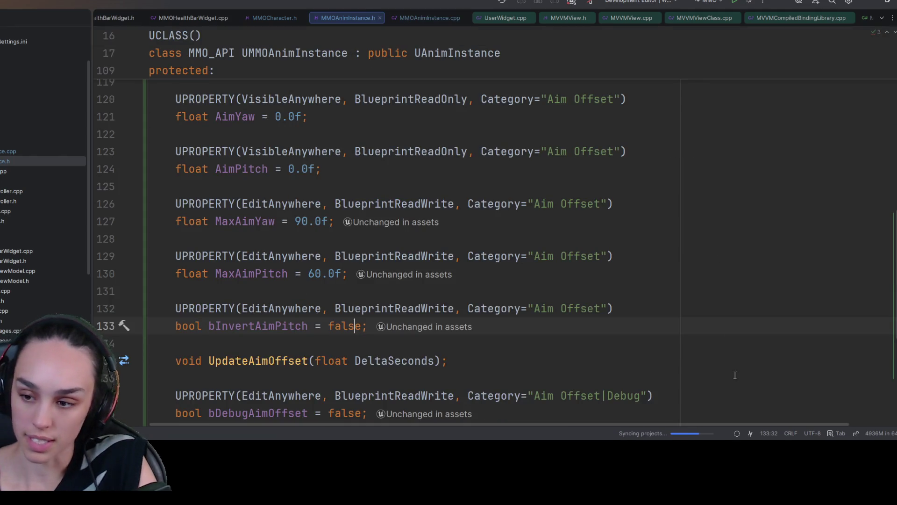
pyautogui.doubleClick(364, 326)
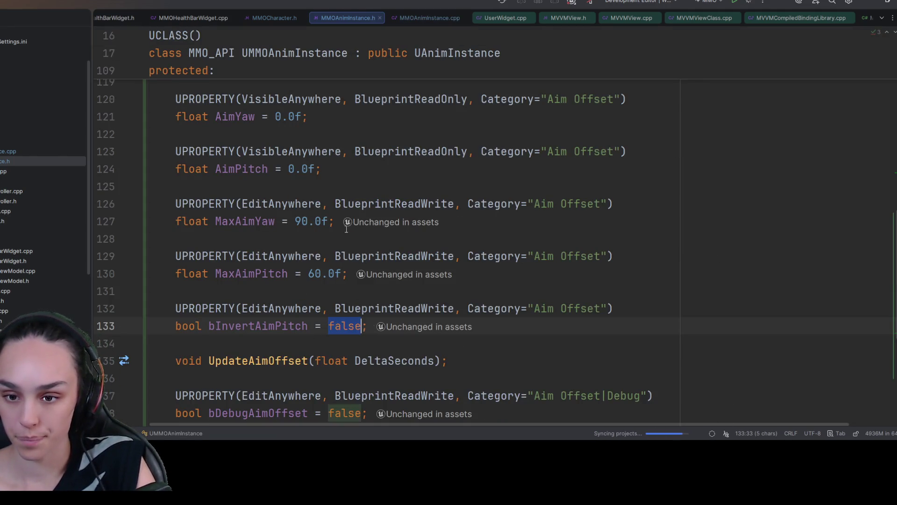
pyautogui.write('tru')
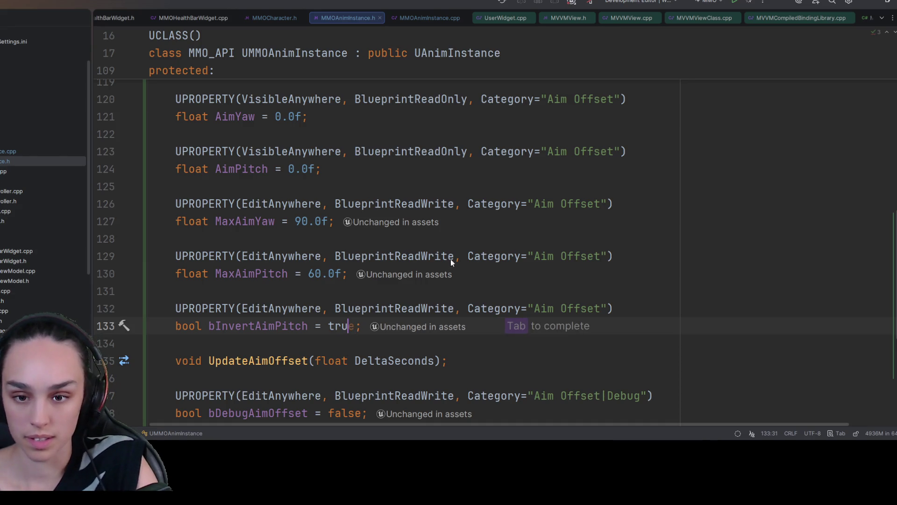
pyautogui.hotkey('ctrl', 'z')
pyautogui.click(688, 433)
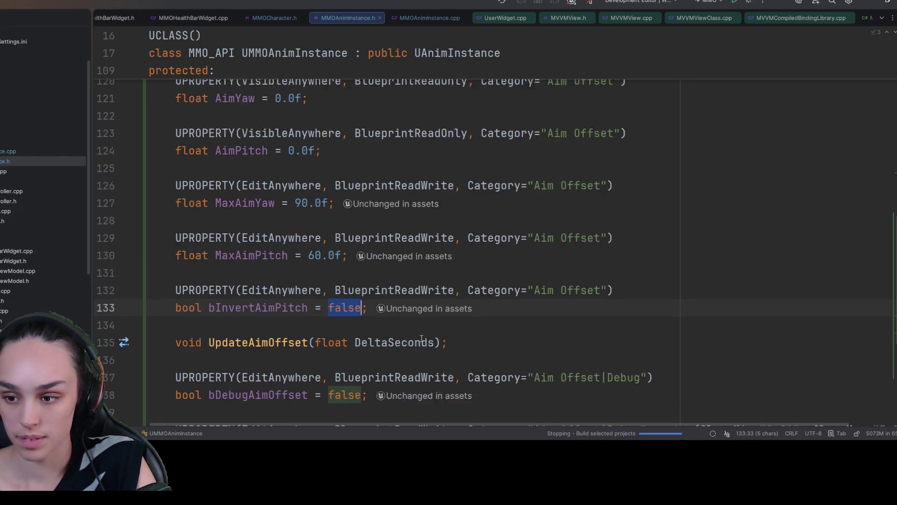
# Change bDebugAimOffset's default to true and build the project.
pyautogui.scroll(-3, 354, 356)
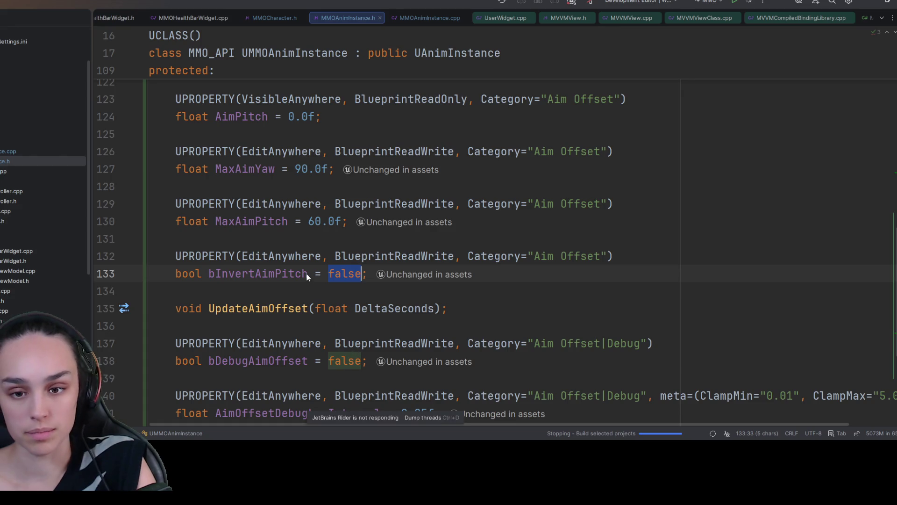
pyautogui.scroll(-3, 354, 356)
pyautogui.click(322, 205)
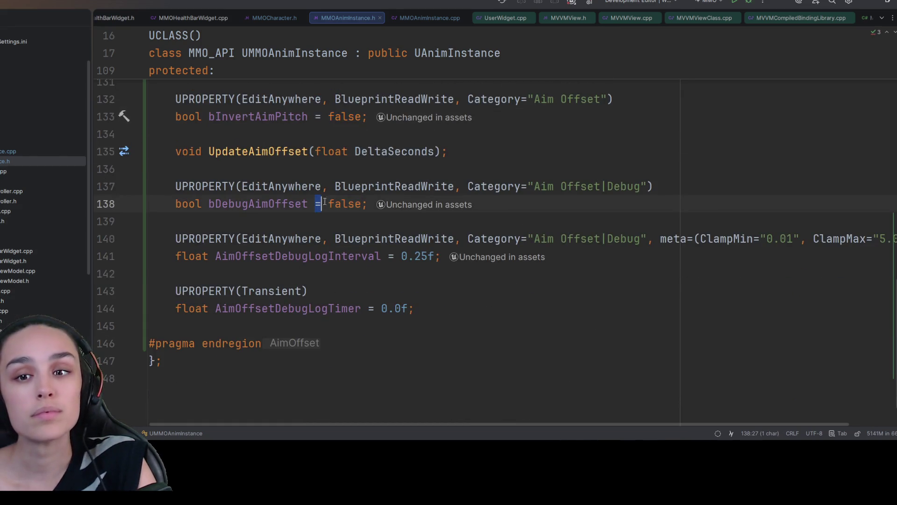
pyautogui.doubleClick(357, 207)
pyautogui.write('true')
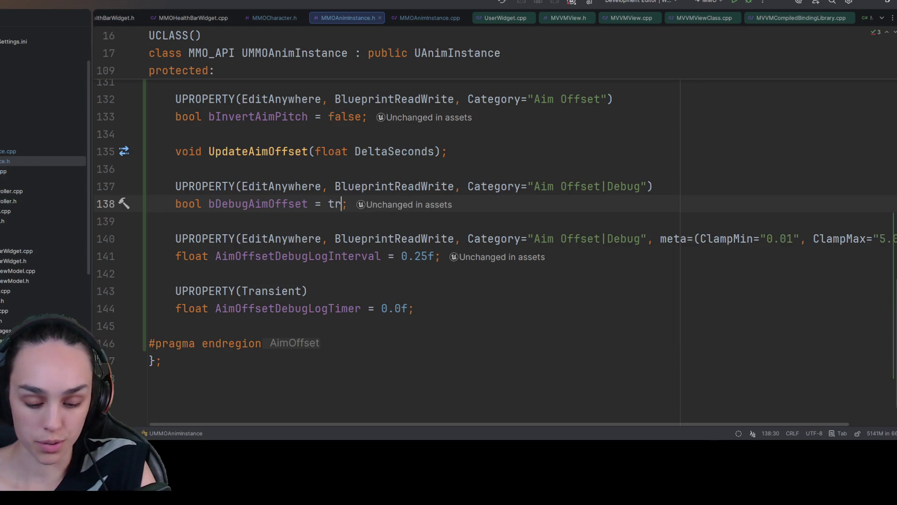
pyautogui.click(635, 136)
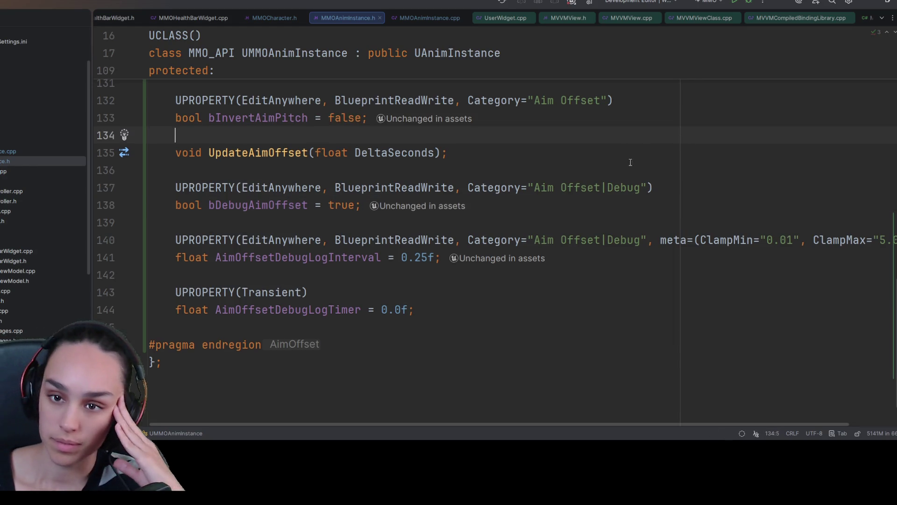
pyautogui.scroll(2, 627, 160)
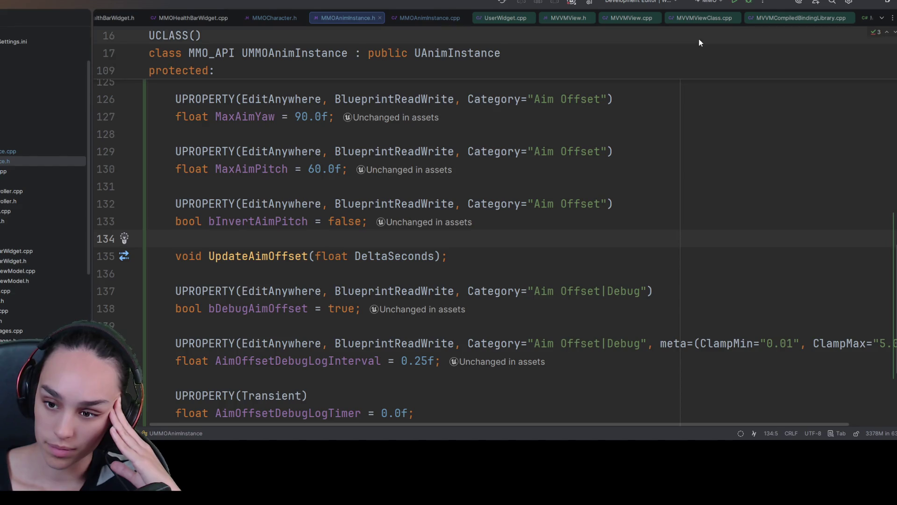
pyautogui.click(748, 3)
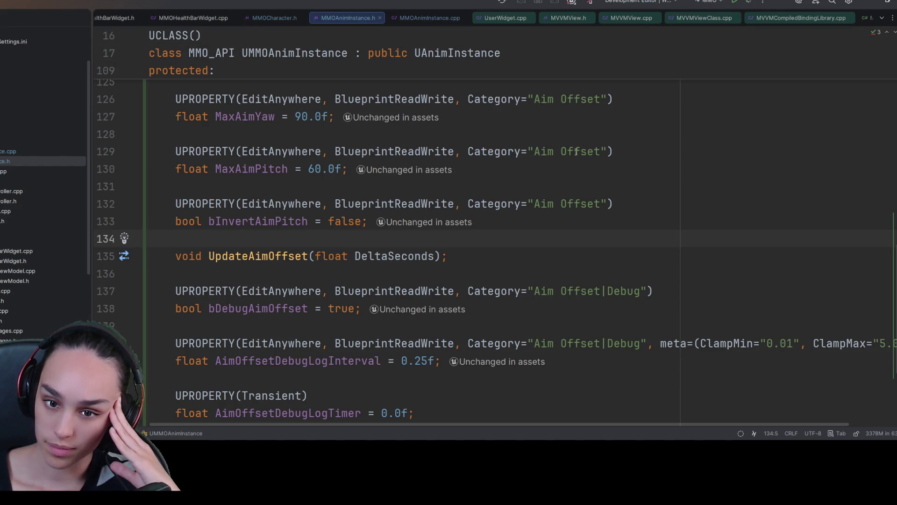
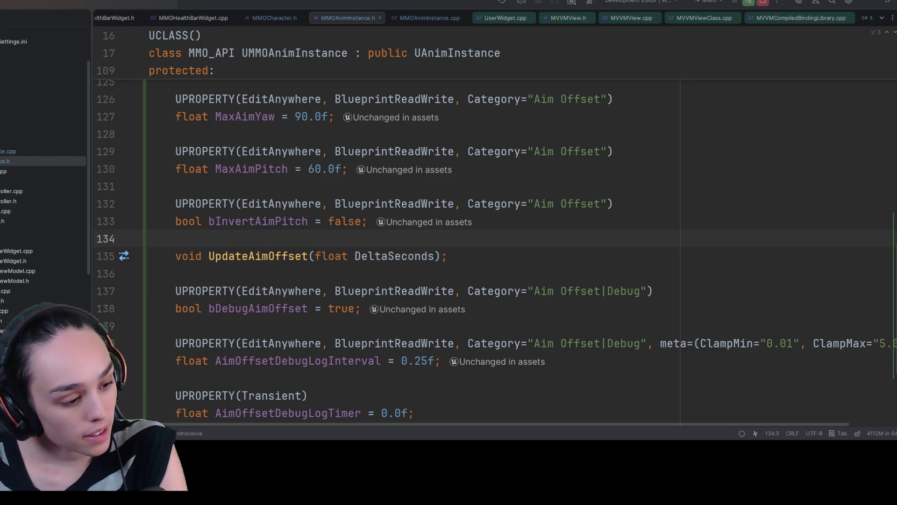
# Find ABP_Unarmed4 with an 'abp' asset search and open it.
pyautogui.hotkey('alt', 'Tab')
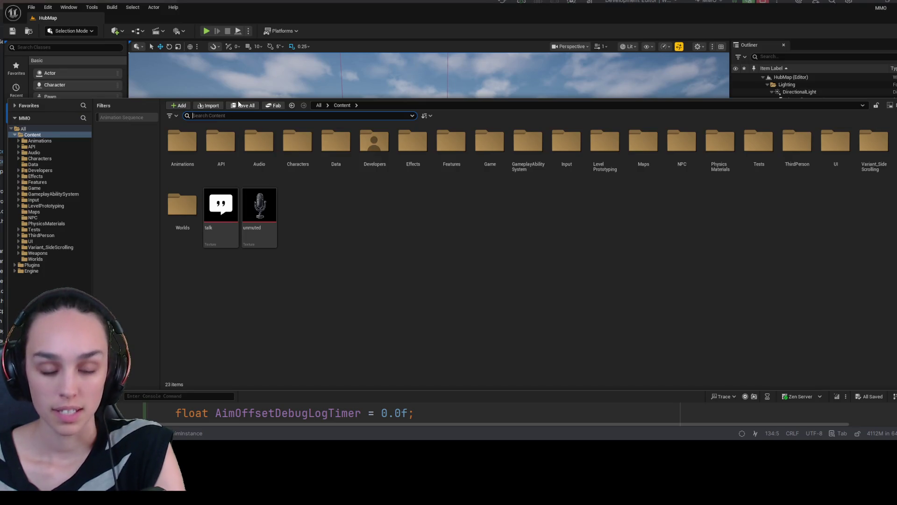
pyautogui.write('abp')
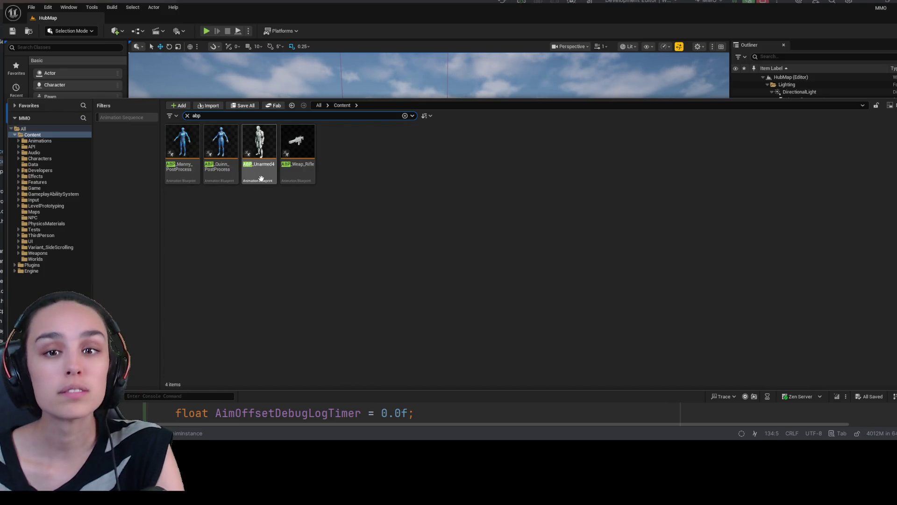
pyautogui.click(262, 182)
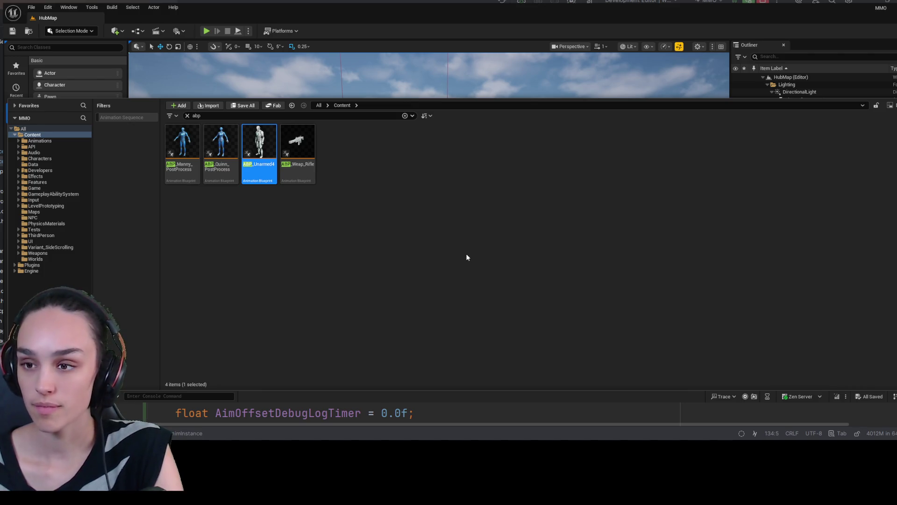
pyautogui.press('Return')
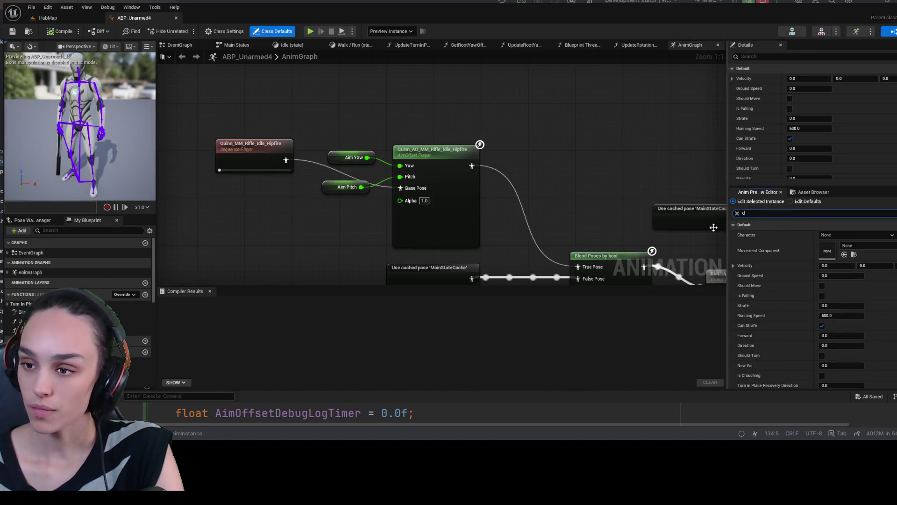
# Filter the Anim Preview Editor by 'debu', toggle TIP Debug, and return to HubMap.
pyautogui.write('ebu')
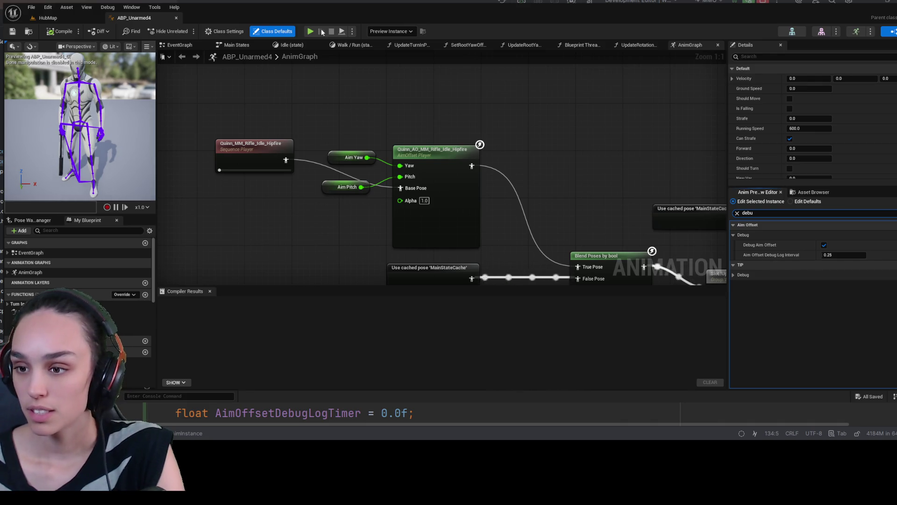
pyautogui.click(734, 277)
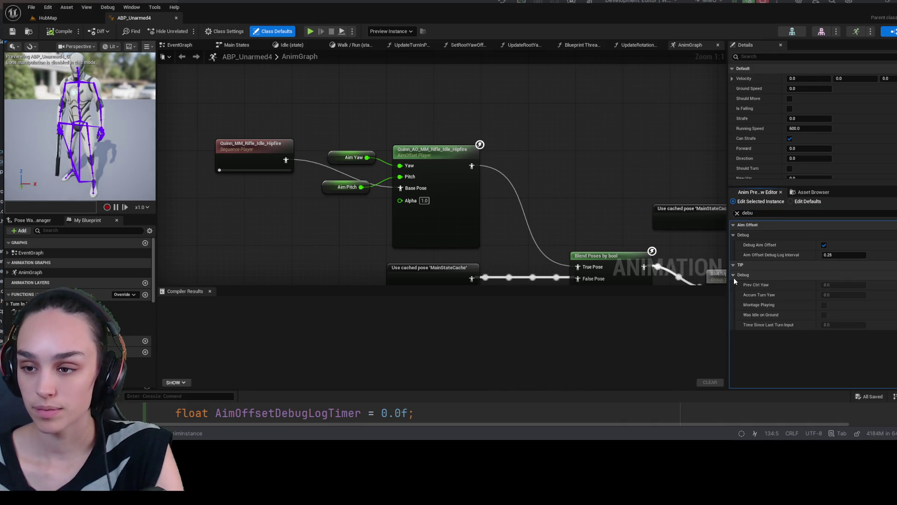
pyautogui.click(734, 277)
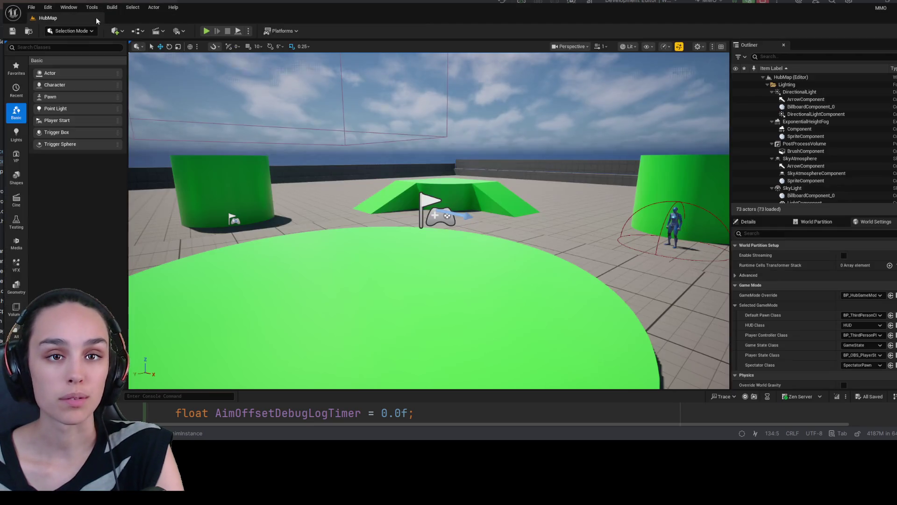
pyautogui.click(96, 18)
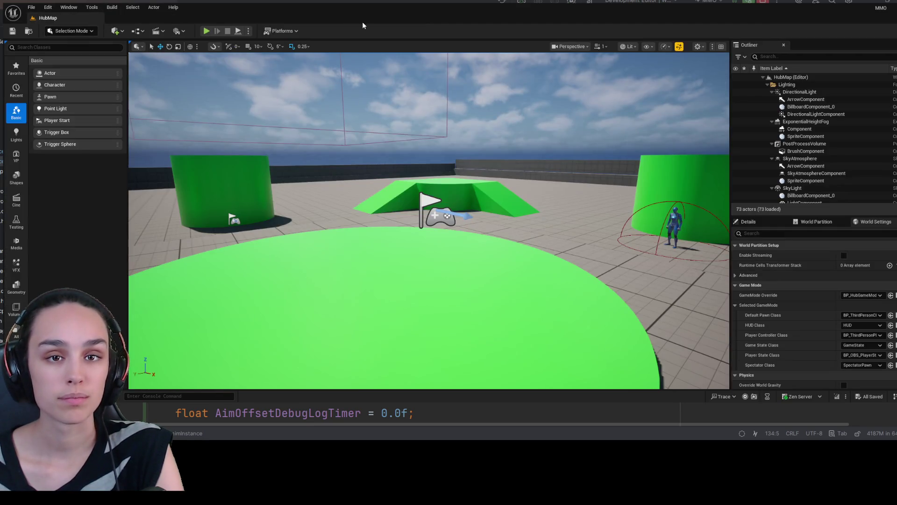
# Clear the 'abp' search and load the TDMap level from the Maps folder.
pyautogui.hotkey('ctrl', 'space')
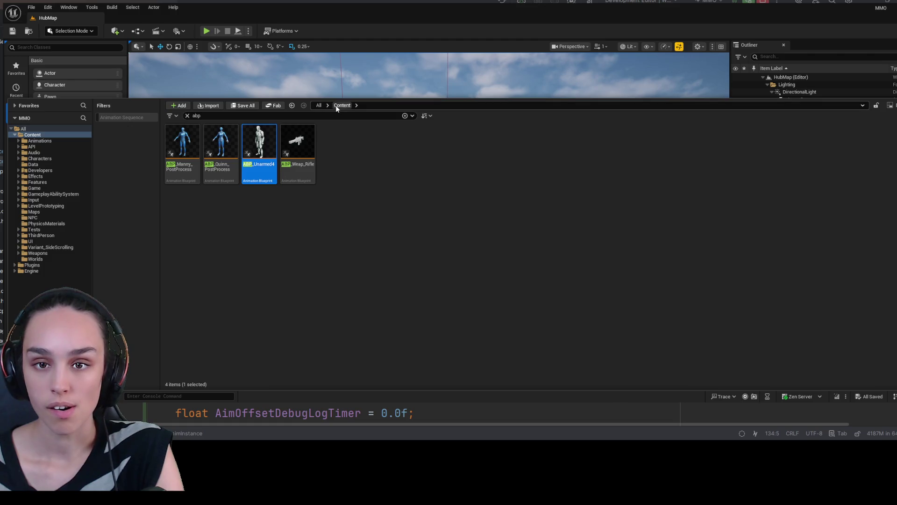
pyautogui.click(188, 115)
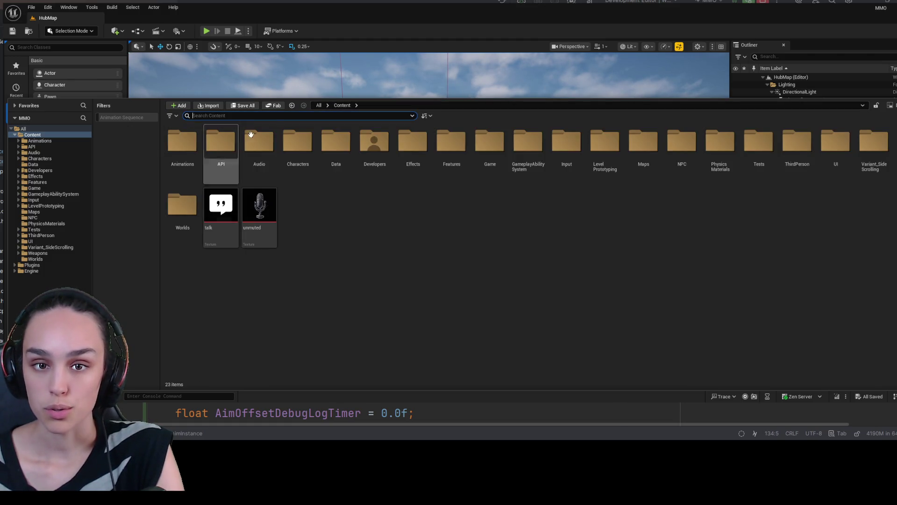
pyautogui.doubleClick(629, 156)
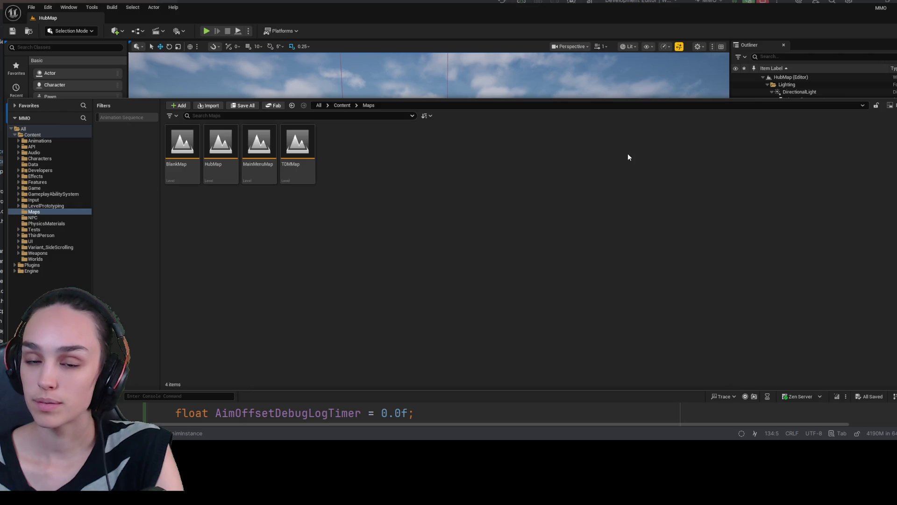
pyautogui.doubleClick(304, 159)
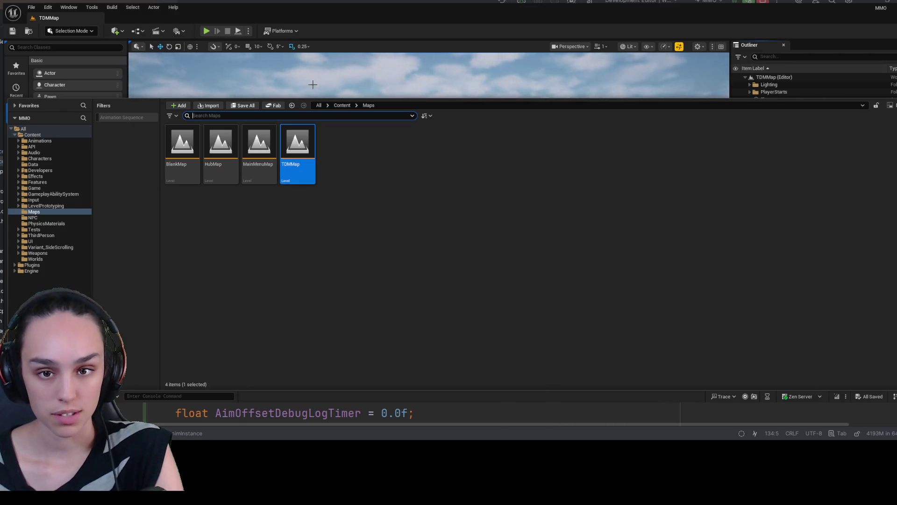
pyautogui.click(268, 87)
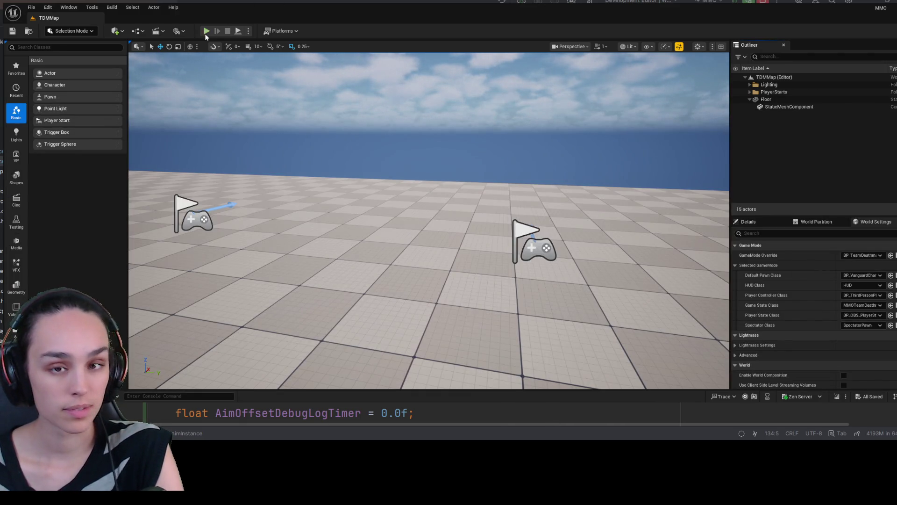
pyautogui.click(207, 32)
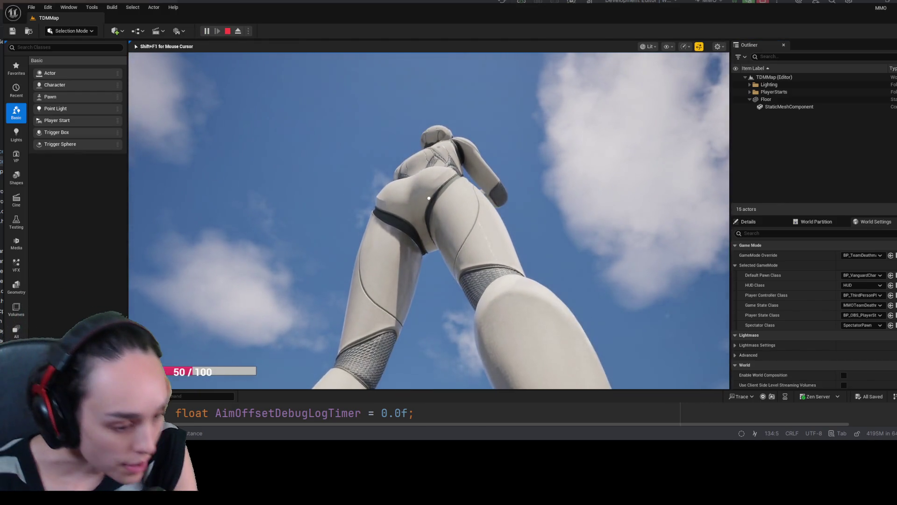
pyautogui.hotkey('shift', 'F1')
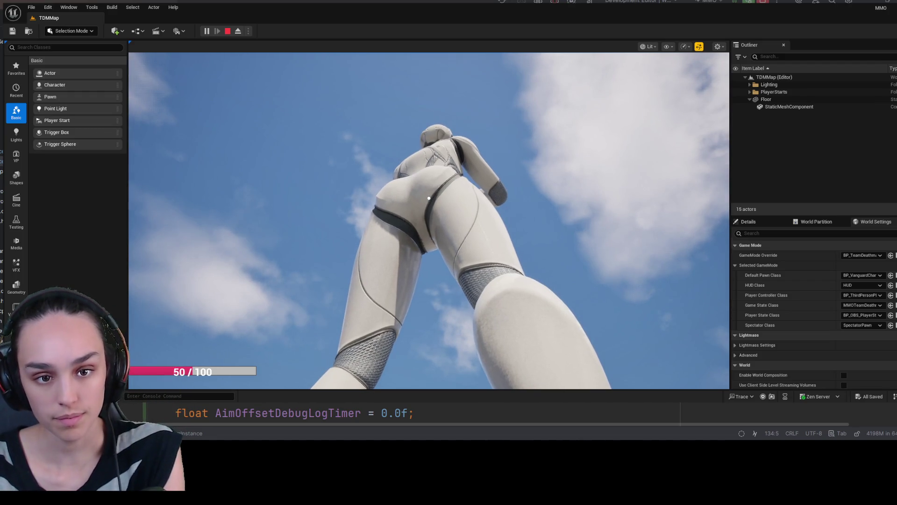
pyautogui.click(428, 198)
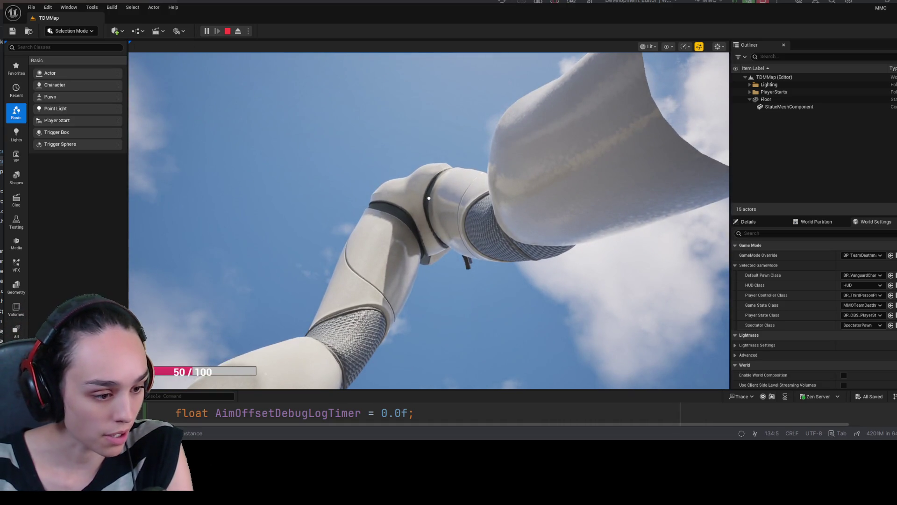
pyautogui.click(429, 199)
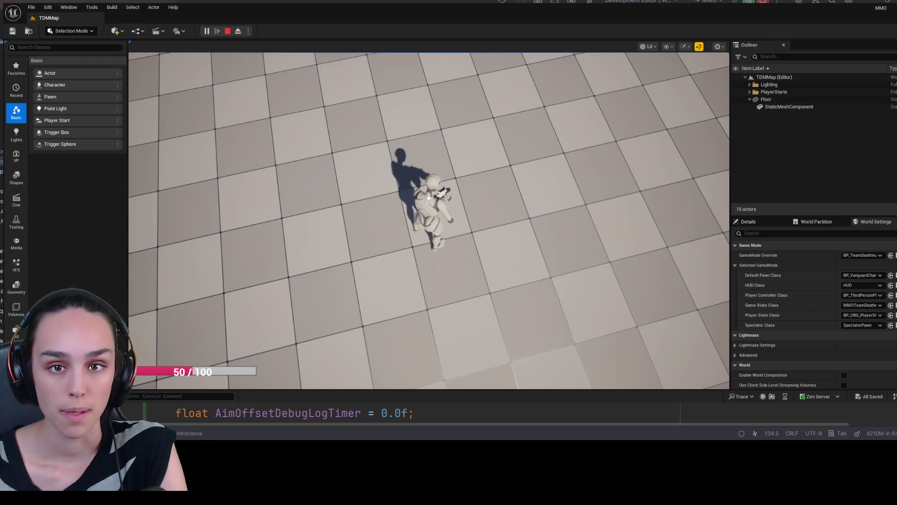
pyautogui.click(206, 31)
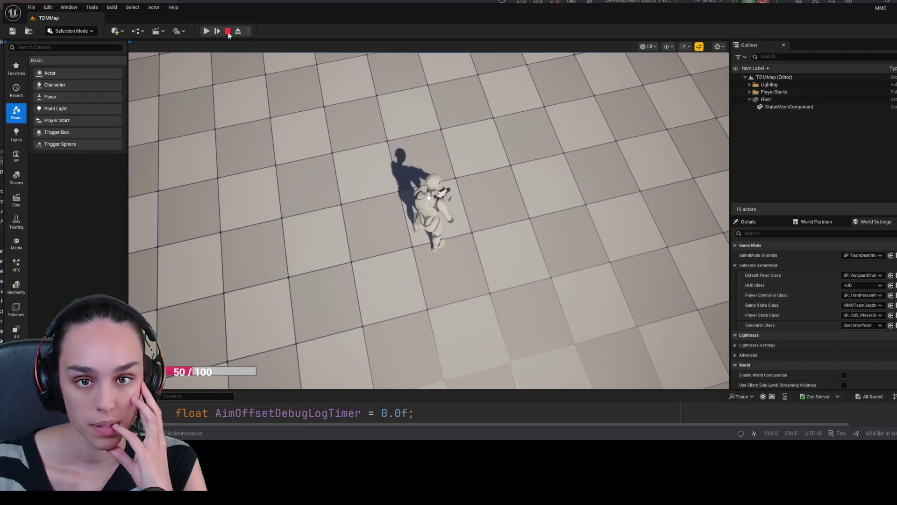
pyautogui.click(206, 31)
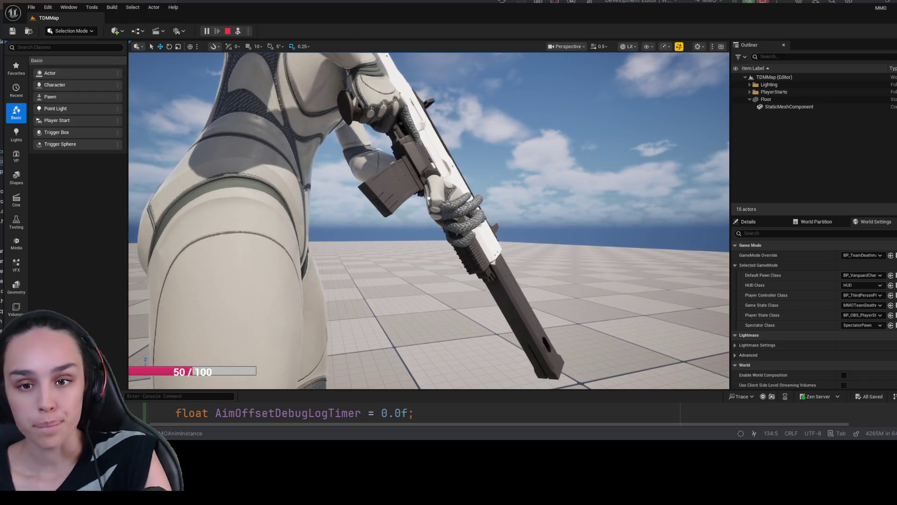
pyautogui.press('F8')
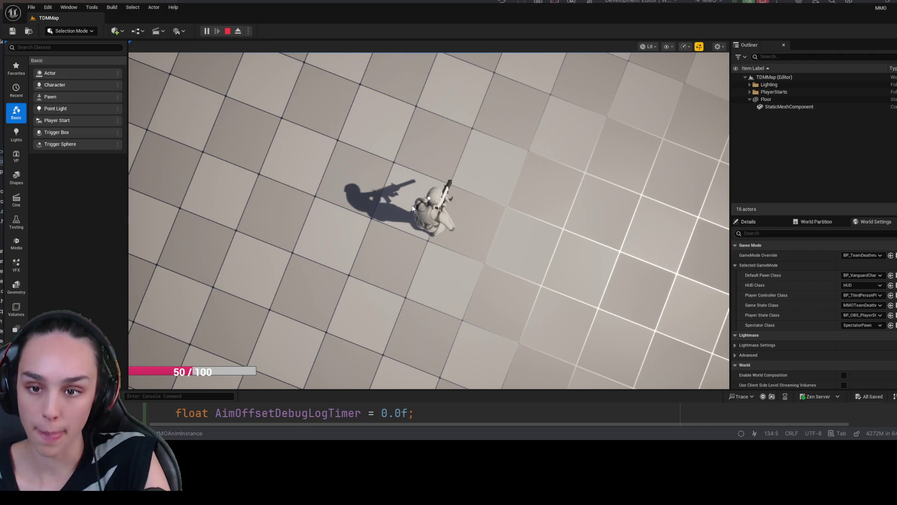
pyautogui.press('F8')
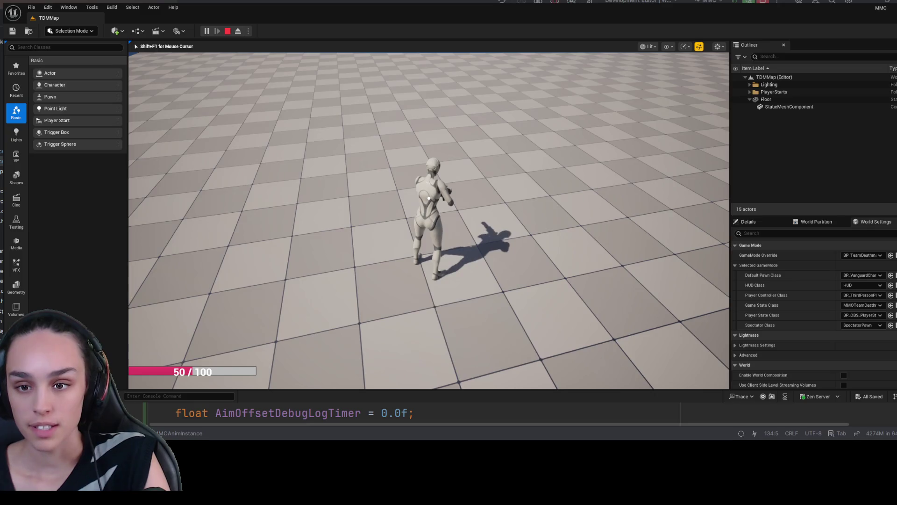
pyautogui.press('w')
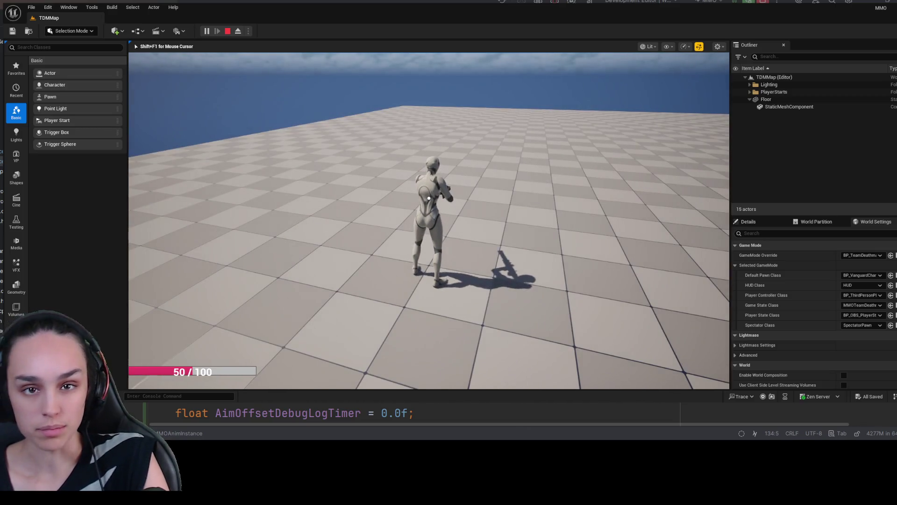
pyautogui.press('Escape')
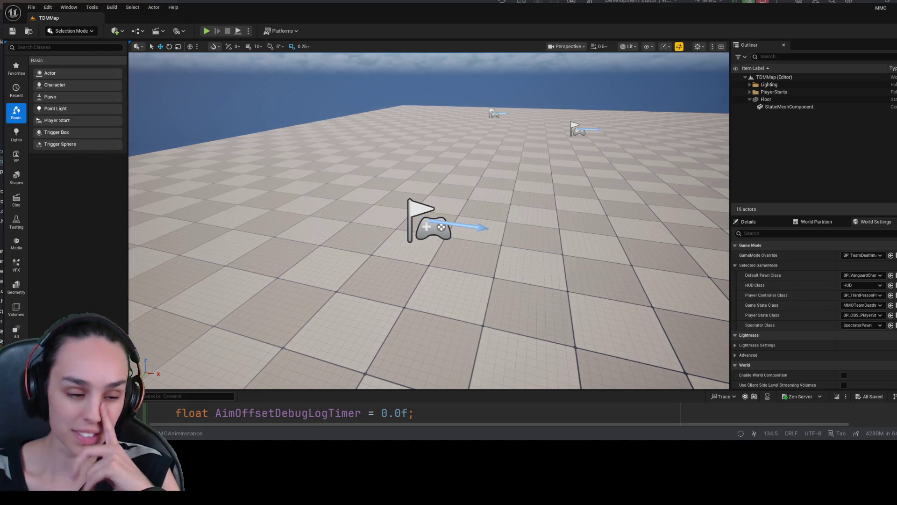
pyautogui.hotkey('ctrl', 'space')
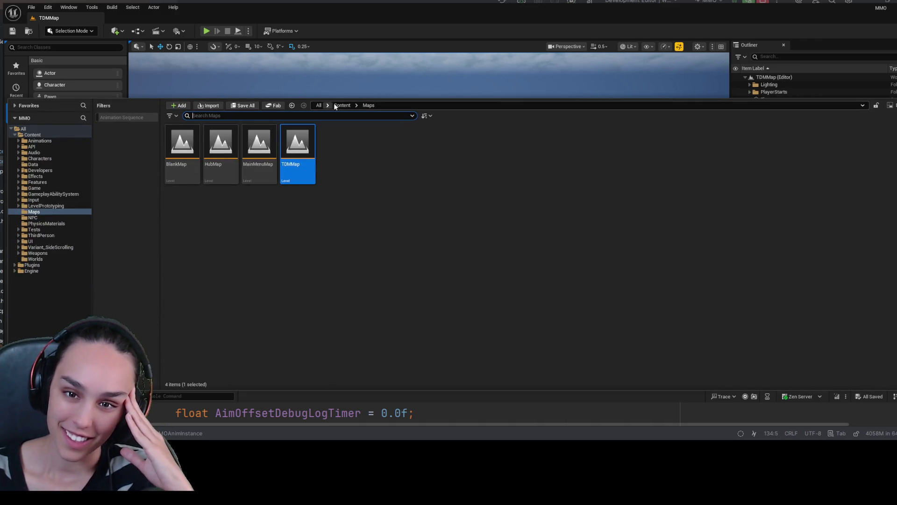
# From the Content root, search 'abp' and open ABP_Unarmed4 in its editor.
pyautogui.click(337, 106)
pyautogui.click(332, 118)
pyautogui.write('abp')
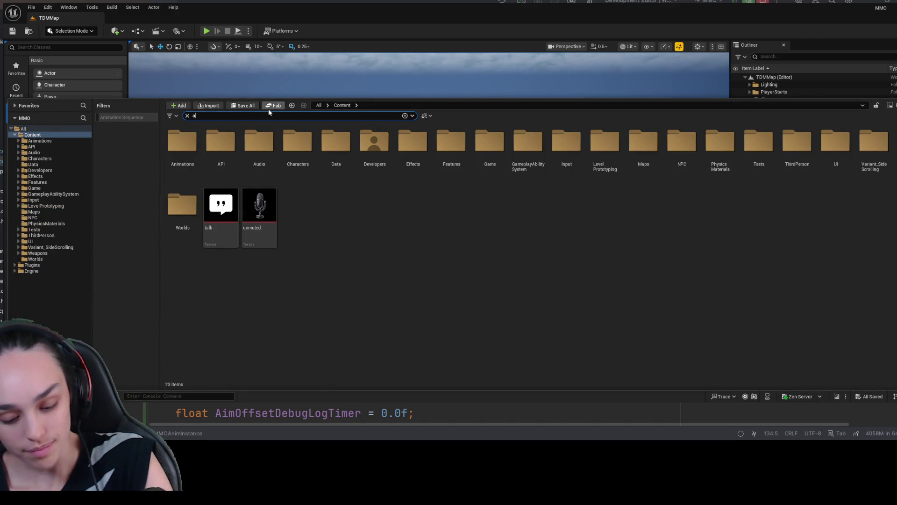
pyautogui.click(259, 145)
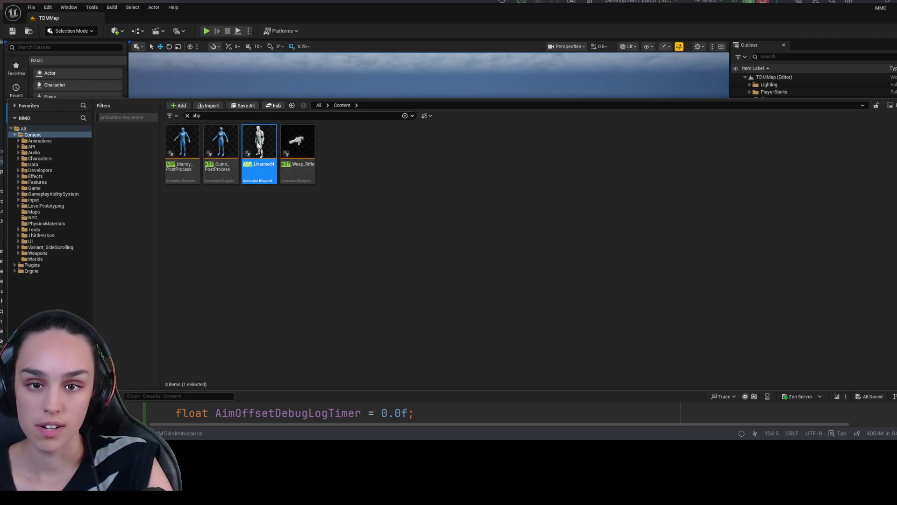
pyautogui.press('Return')
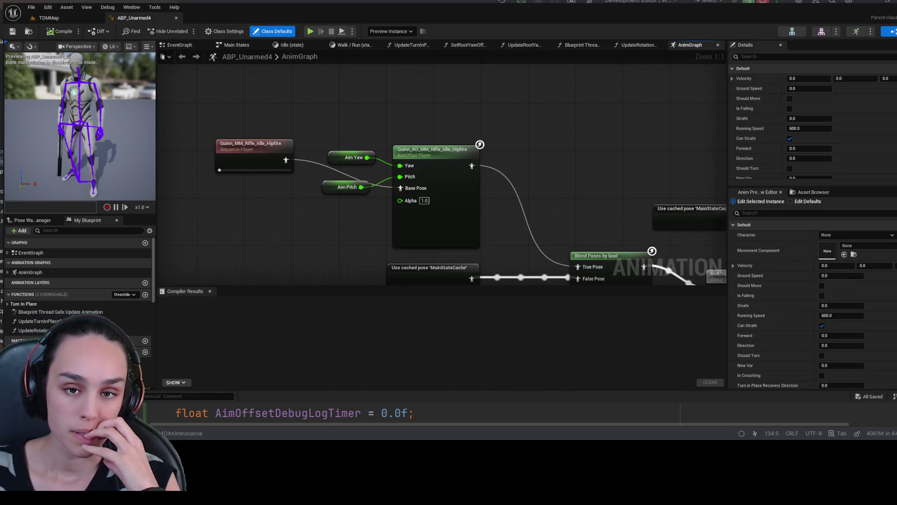
# Open the Main States machine and its Locomotion state graph, peeking at the recovery function.
pyautogui.moveTo(323, 238)
pyautogui.mouseDown()
pyautogui.moveTo(236, 129)
pyautogui.moveTo(230, 84)
pyautogui.mouseUp()
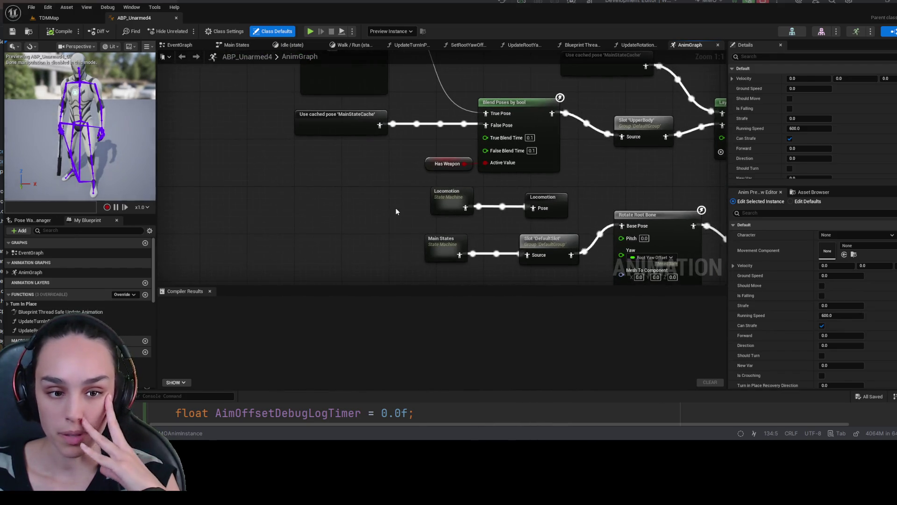
pyautogui.moveTo(582, 170)
pyautogui.mouseDown()
pyautogui.moveTo(524, 216)
pyautogui.moveTo(491, 156)
pyautogui.moveTo(254, 128)
pyautogui.moveTo(360, 94)
pyautogui.moveTo(401, 92)
pyautogui.mouseUp()
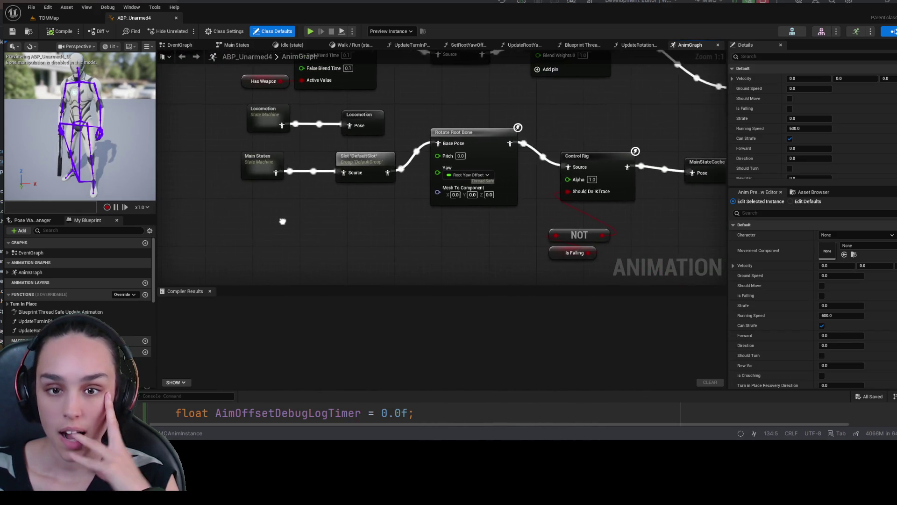
pyautogui.click(269, 169)
pyautogui.doubleClick(269, 169)
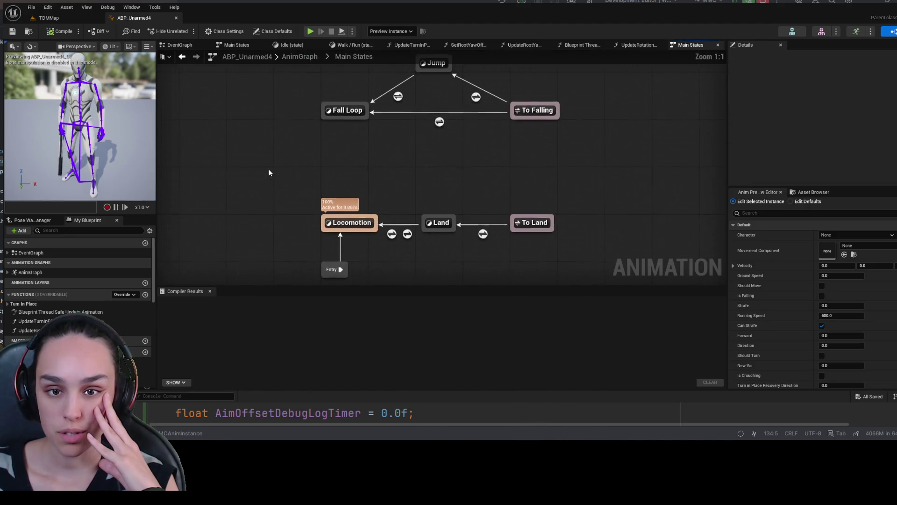
pyautogui.moveTo(341, 169)
pyautogui.mouseDown()
pyautogui.moveTo(384, 136)
pyautogui.moveTo(426, 144)
pyautogui.moveTo(396, 227)
pyautogui.mouseUp()
pyautogui.doubleClick(352, 262)
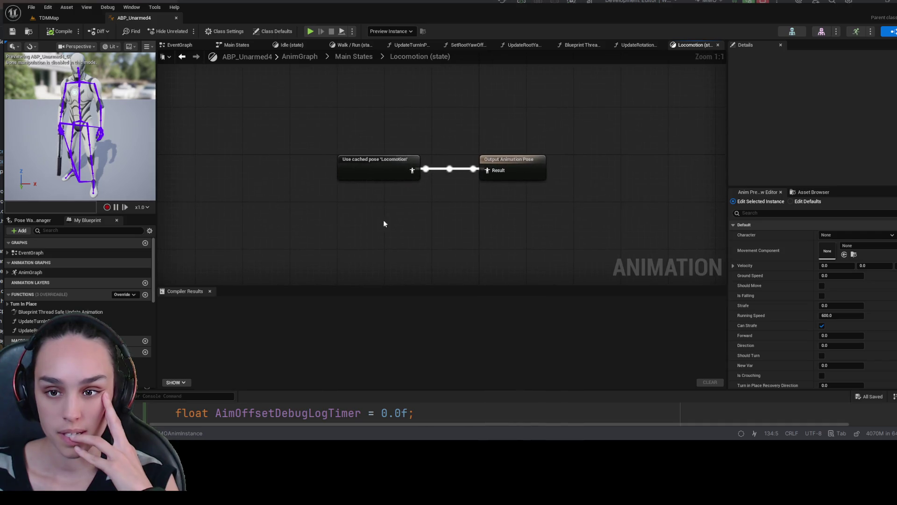
pyautogui.click(391, 160)
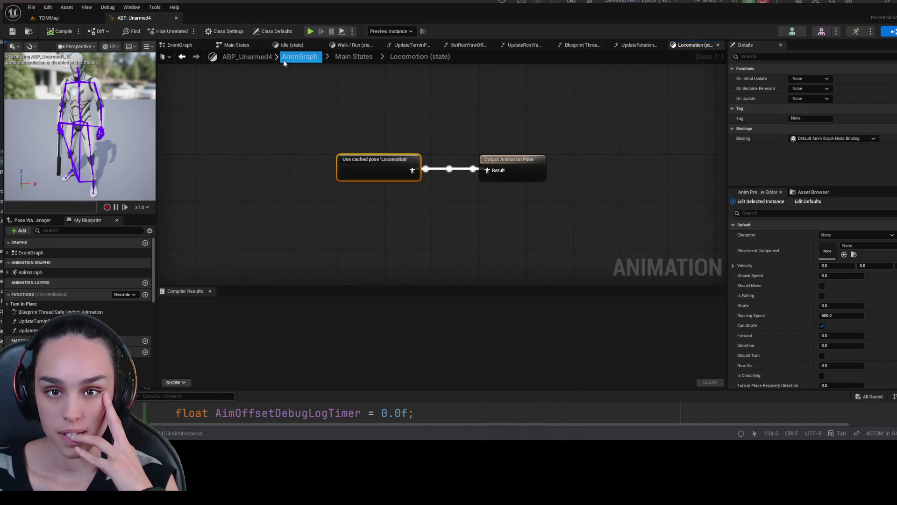
pyautogui.click(396, 46)
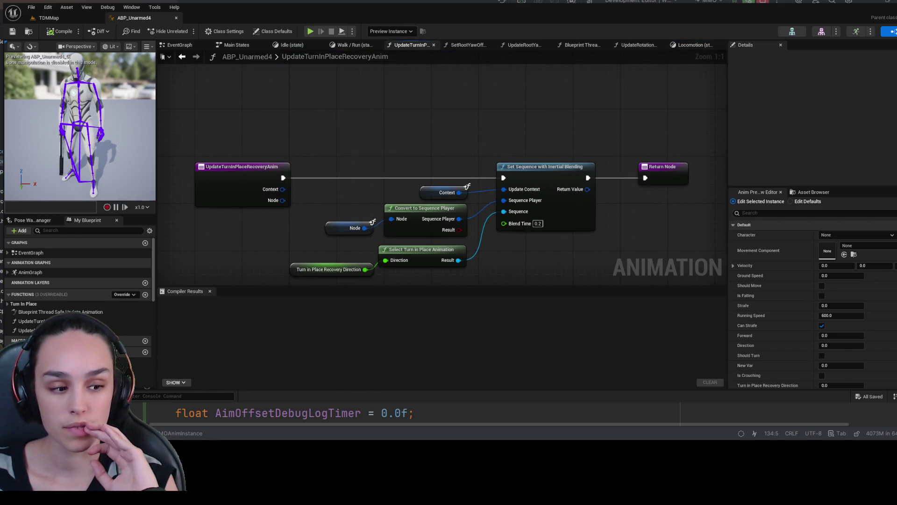
pyautogui.click(243, 47)
# Open the Land state graph and browse the event graph and Idle state tabs.
pyautogui.moveTo(540, 278); pyautogui.dragTo(483, 212)
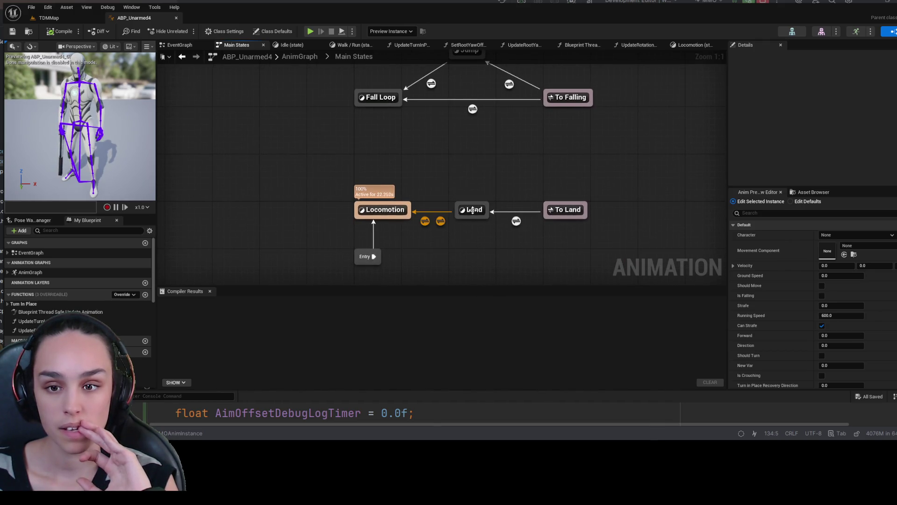
pyautogui.doubleClick(472, 209)
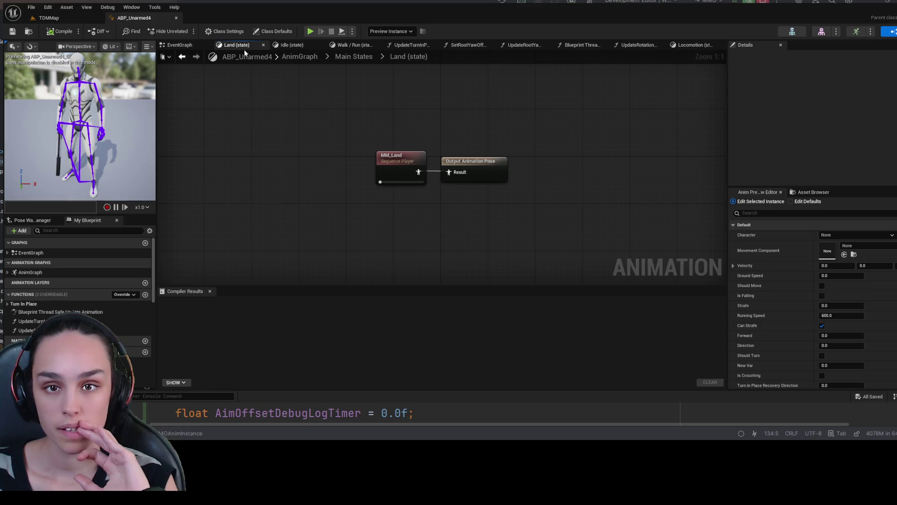
pyautogui.click(180, 46)
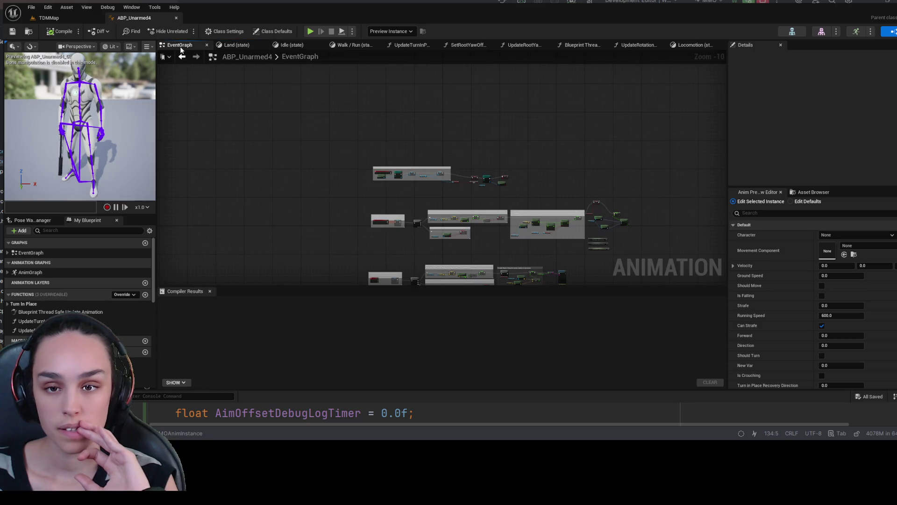
pyautogui.click(348, 45)
pyautogui.click(292, 45)
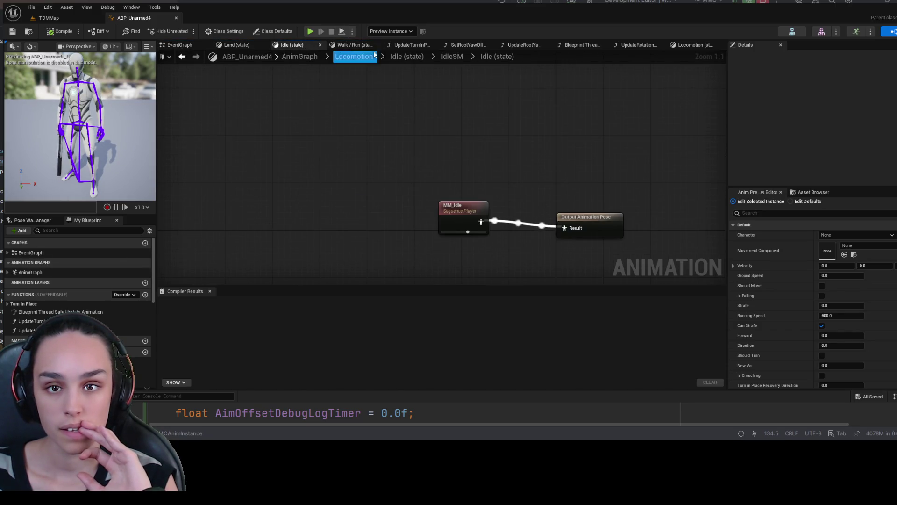
pyautogui.click(226, 44)
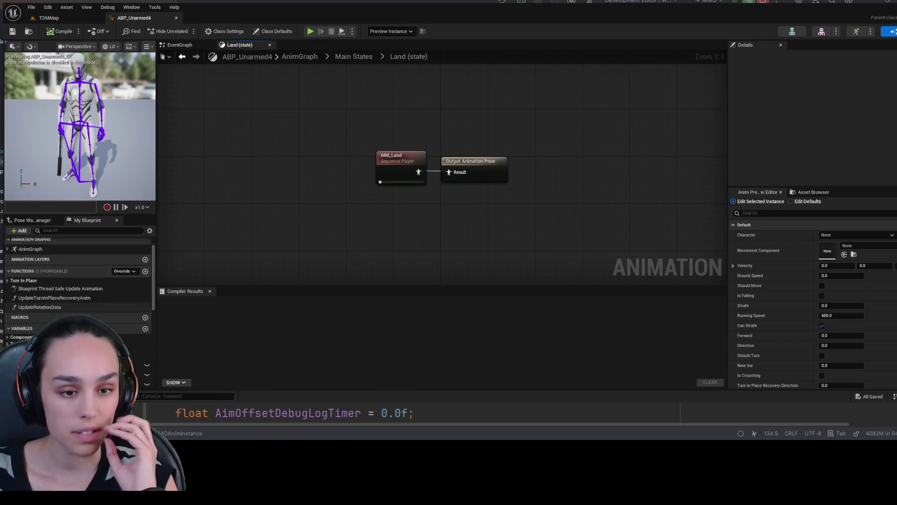
# Reopen Main States from the AnimGraph and view its Entry, Jump and falling states.
pyautogui.doubleClick(47, 274)
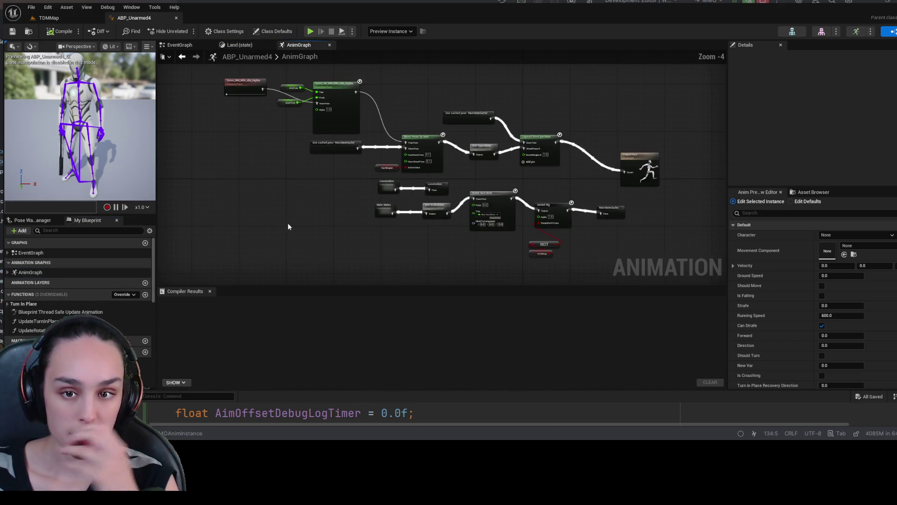
pyautogui.scroll(5, 308, 210)
pyautogui.moveTo(562, 148); pyautogui.dragTo(485, 144)
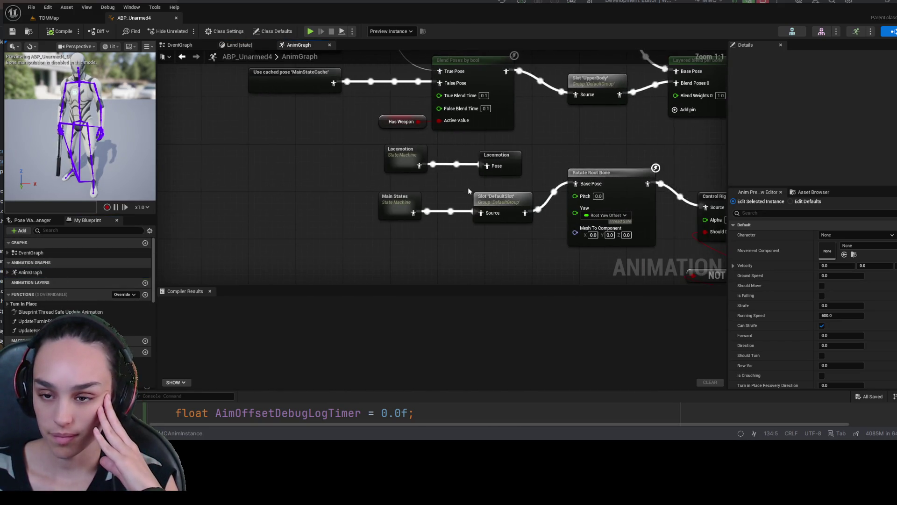
pyautogui.moveTo(468, 192); pyautogui.dragTo(411, 198)
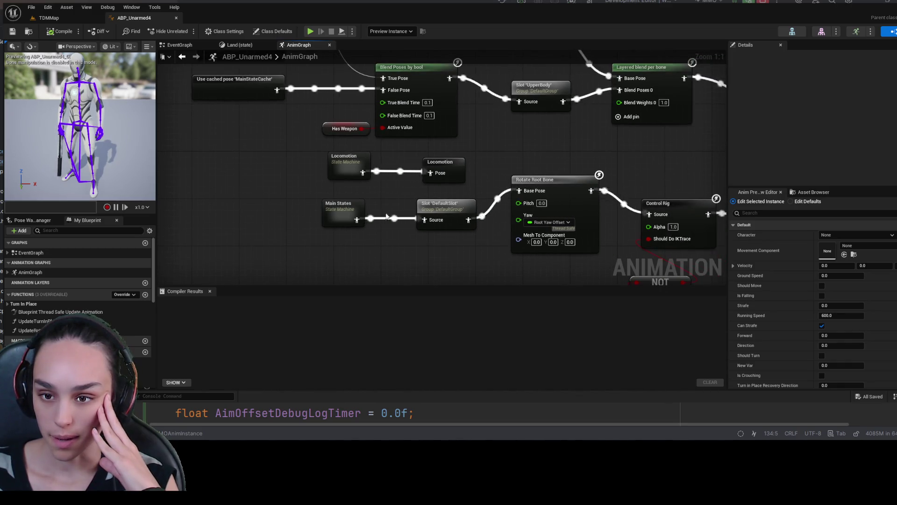
pyautogui.click(341, 208)
pyautogui.doubleClick(342, 208)
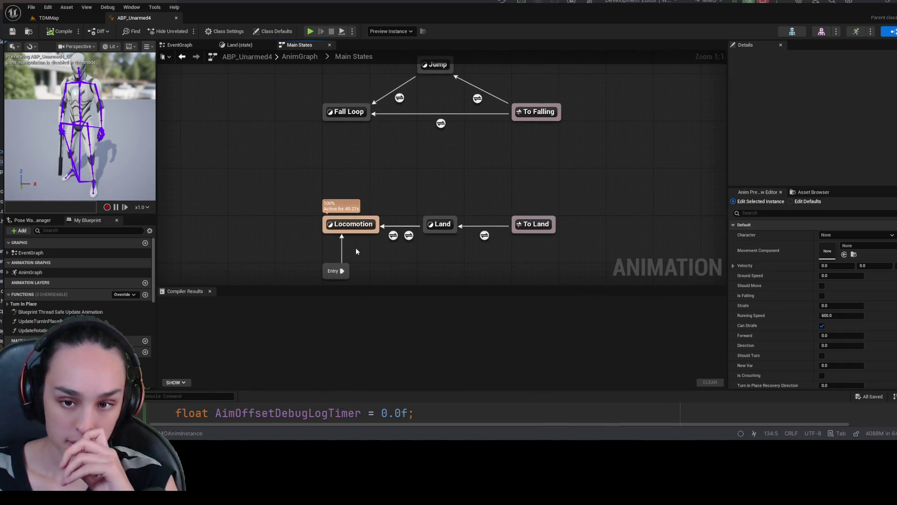
pyautogui.moveTo(382, 268); pyautogui.dragTo(367, 207)
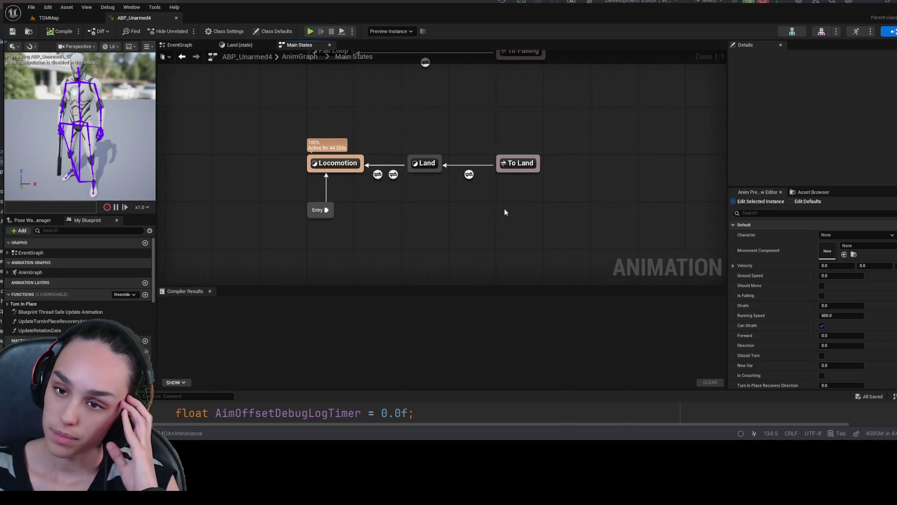
pyautogui.moveTo(469, 118); pyautogui.dragTo(472, 202)
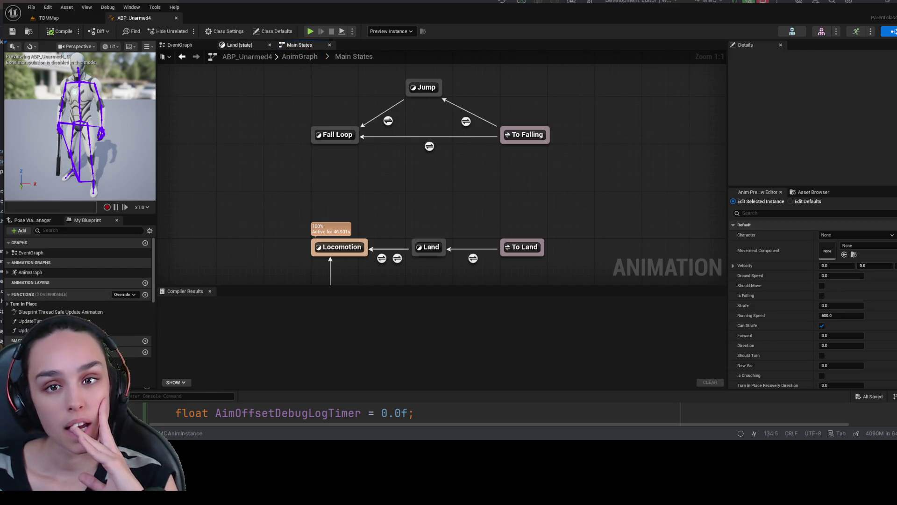
pyautogui.click(251, 48)
pyautogui.click(185, 47)
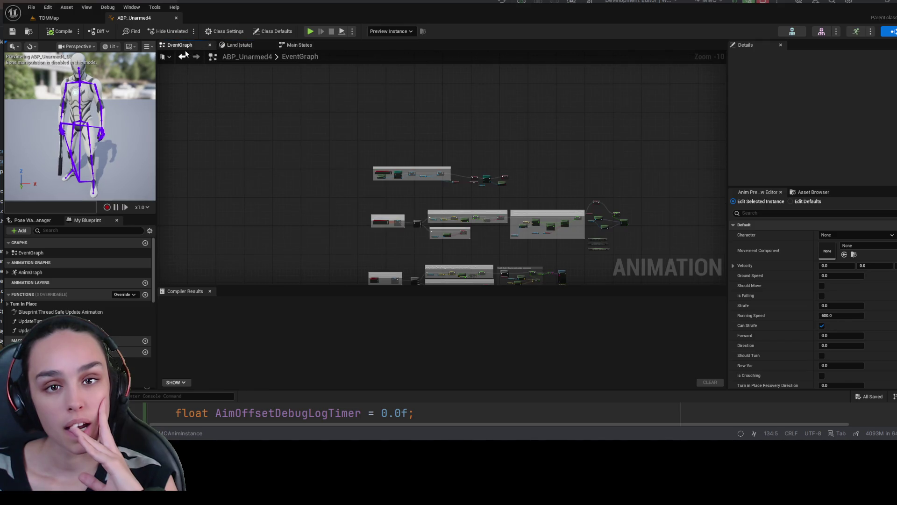
# Drill through Locomotion into the IdleSM machine and inspect the Idle-to-TurnLeft transition.
pyautogui.doubleClick(97, 273)
pyautogui.scroll(4, 349, 210)
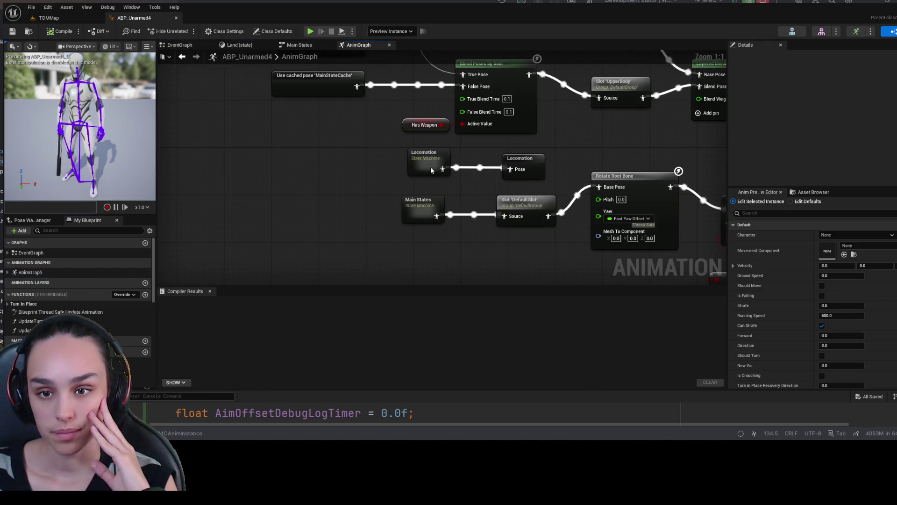
pyautogui.doubleClick(430, 167)
pyautogui.moveTo(401, 172); pyautogui.dragTo(448, 200)
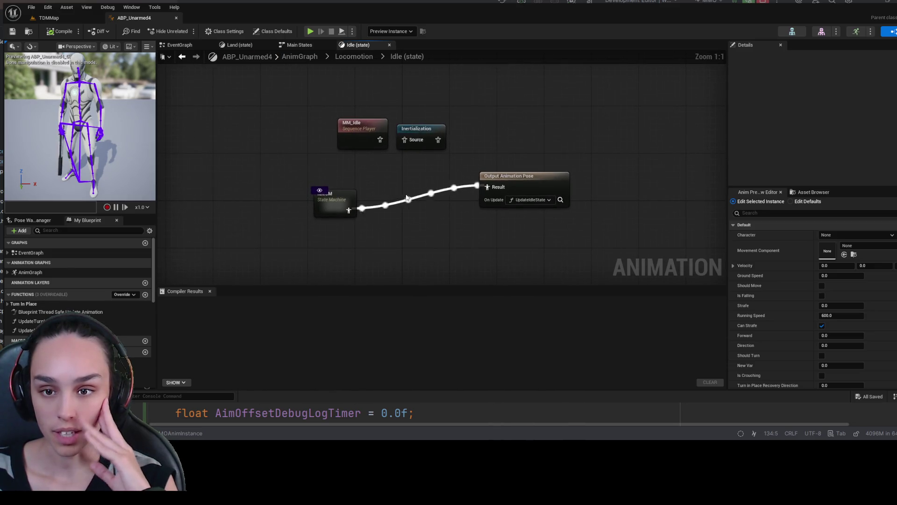
pyautogui.doubleClick(333, 204)
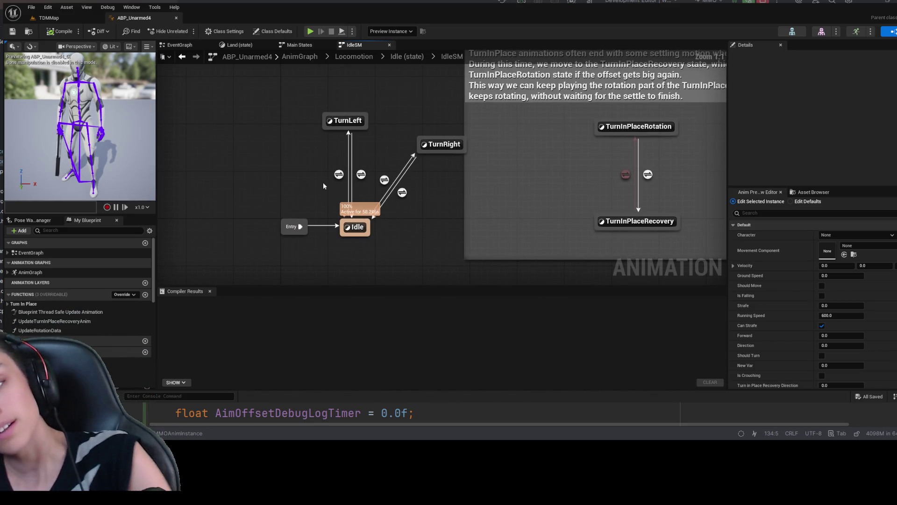
pyautogui.click(338, 176)
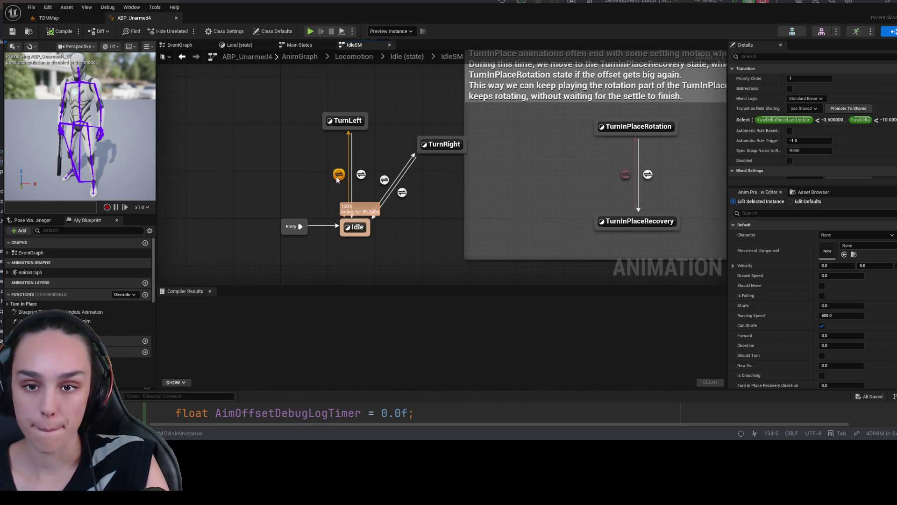
pyautogui.click(289, 177)
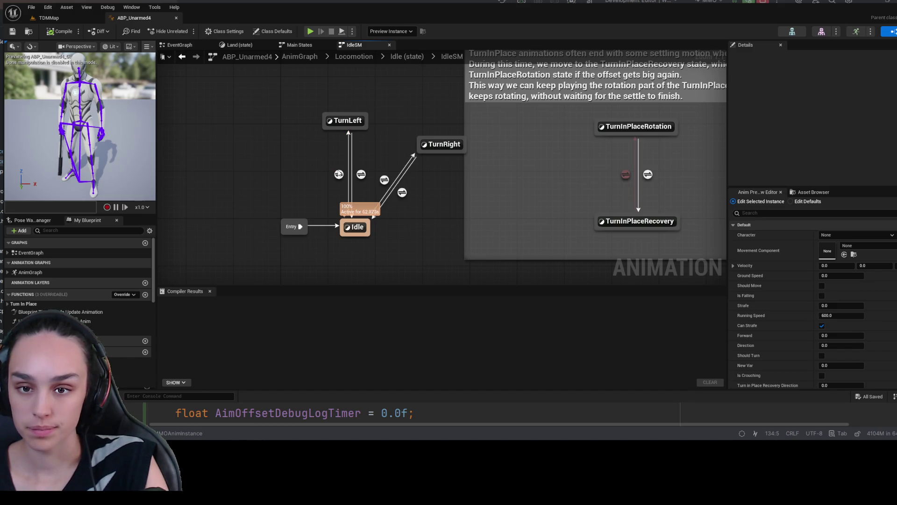
pyautogui.click(339, 174)
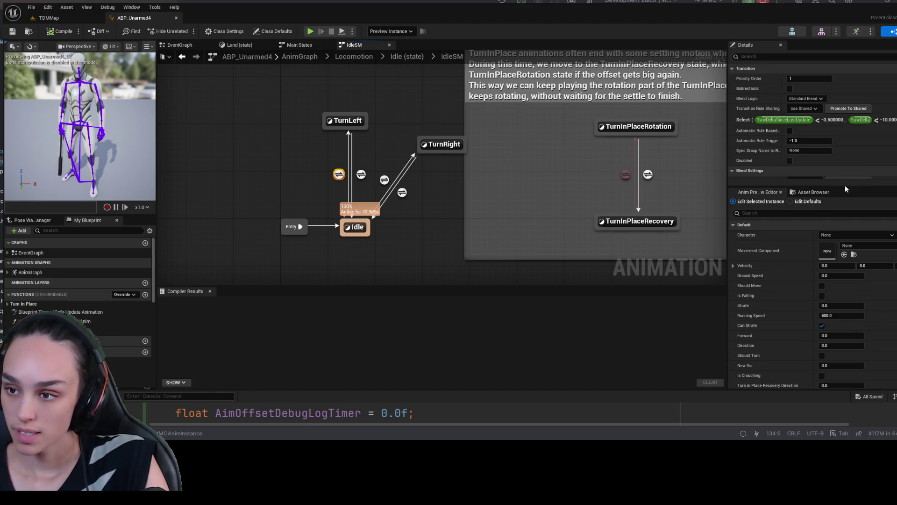
pyautogui.moveTo(845, 186); pyautogui.dragTo(843, 297)
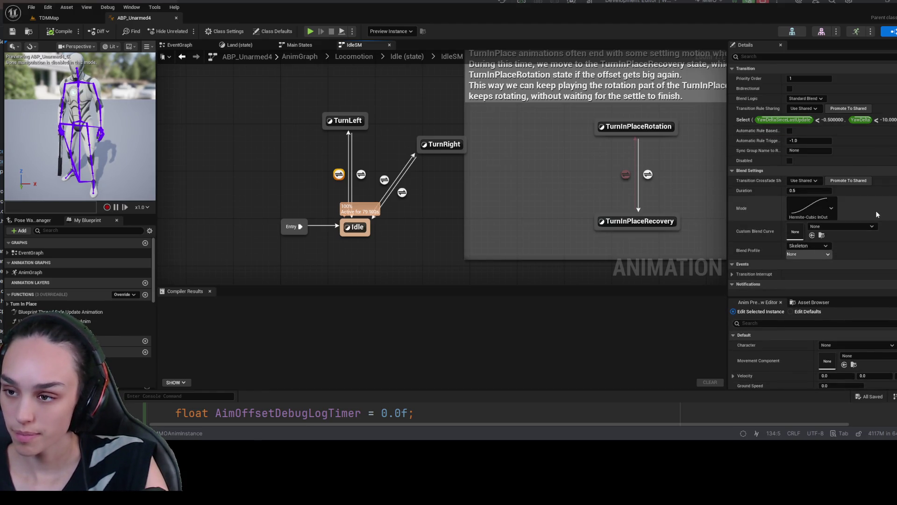
pyautogui.scroll(-3, 876, 210)
pyautogui.scroll(3, 876, 210)
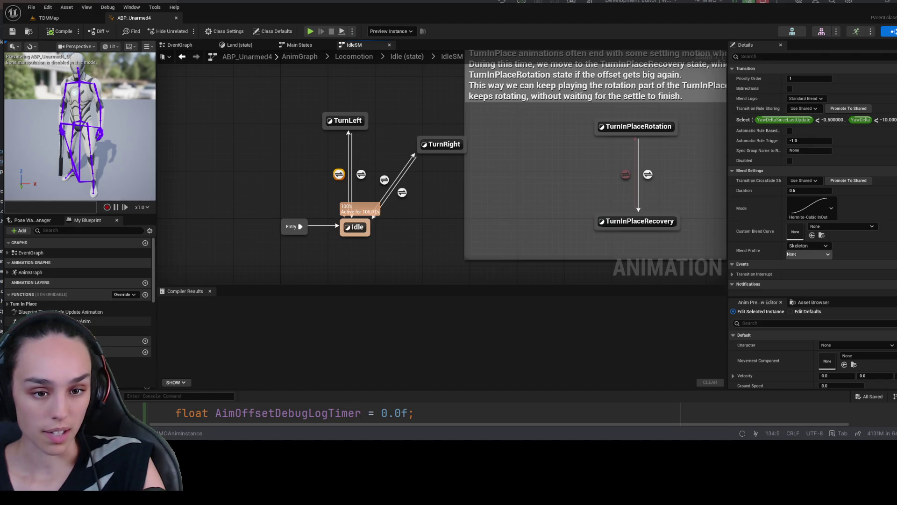
# Open the UpdateRotationData function graph via the Thread Safe Update Animation graph.
pyautogui.doubleClick(104, 321)
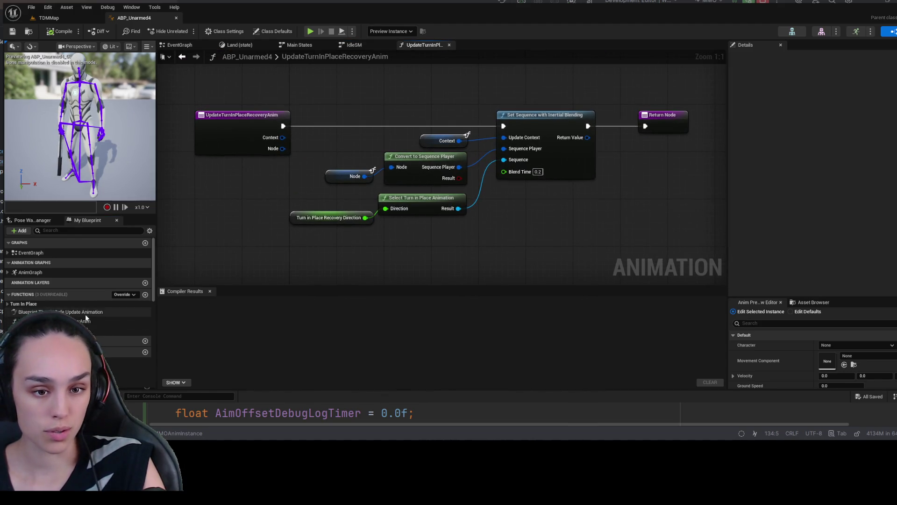
pyautogui.doubleClick(104, 312)
pyautogui.click(444, 137)
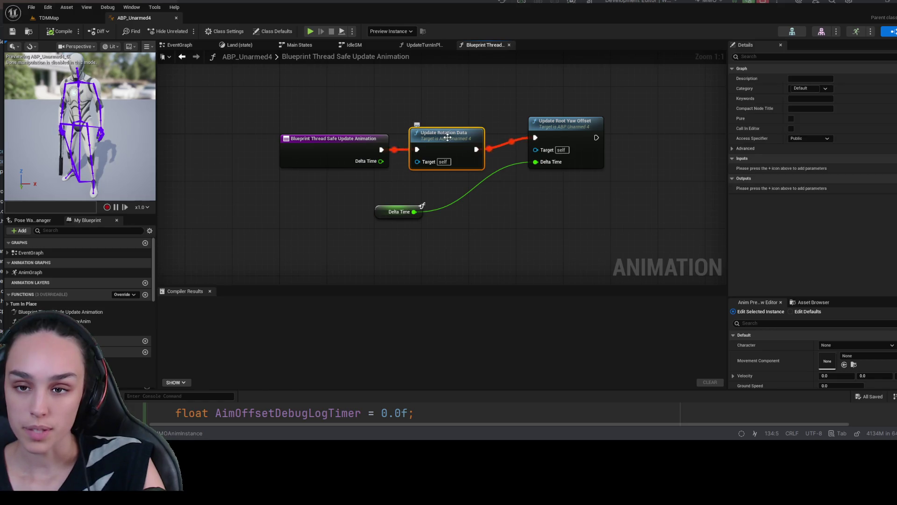
pyautogui.doubleClick(432, 140)
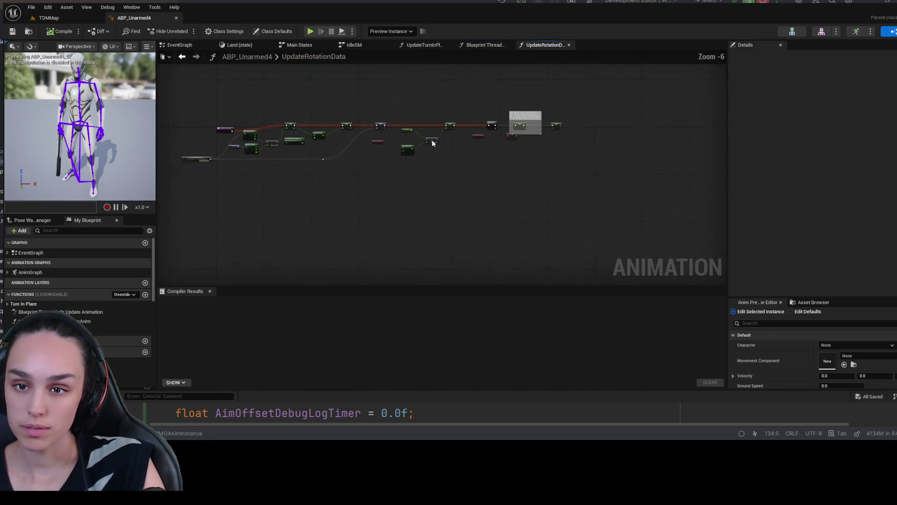
pyautogui.scroll(5, 308, 192)
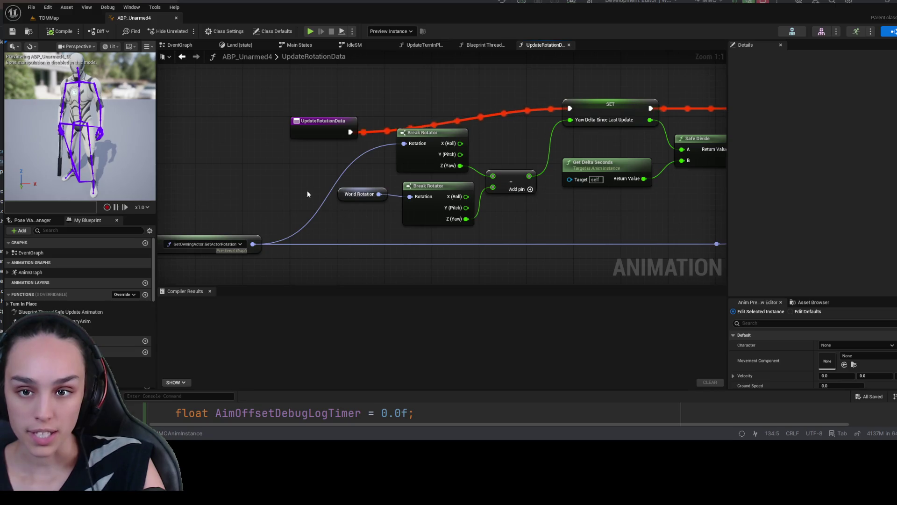
pyautogui.moveTo(307, 189); pyautogui.dragTo(283, 207)
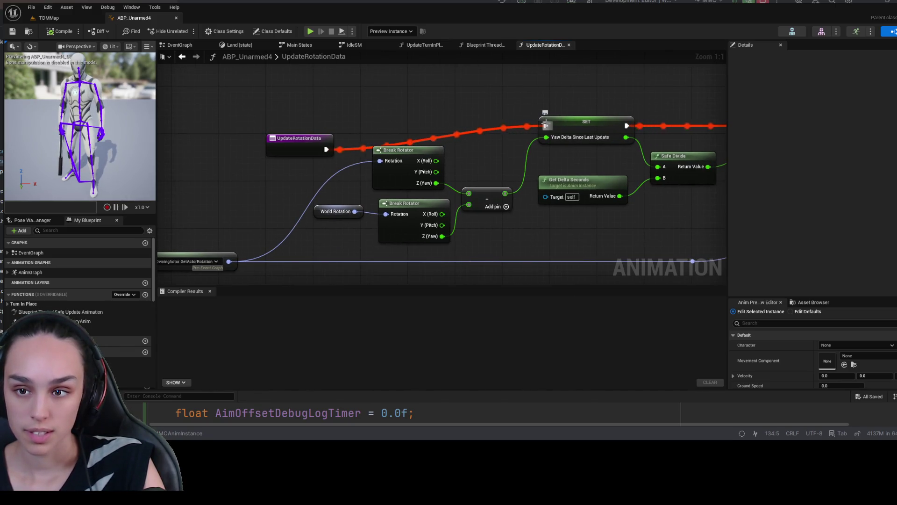
# Disconnect the entry's exec wire from the Yaw Delta Since Last Update SET node, compile and save.
pyautogui.click(546, 126)
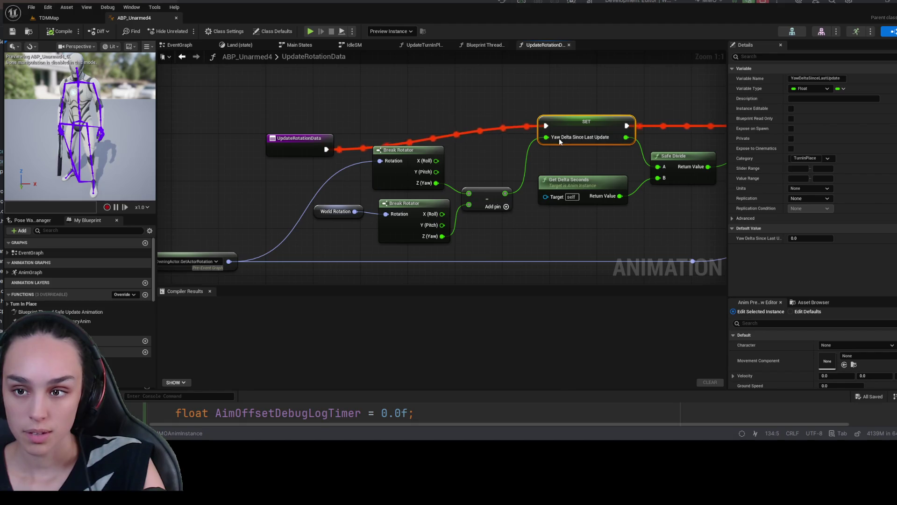
pyautogui.keyDown('alt'); pyautogui.click(565, 149); pyautogui.keyUp('alt')
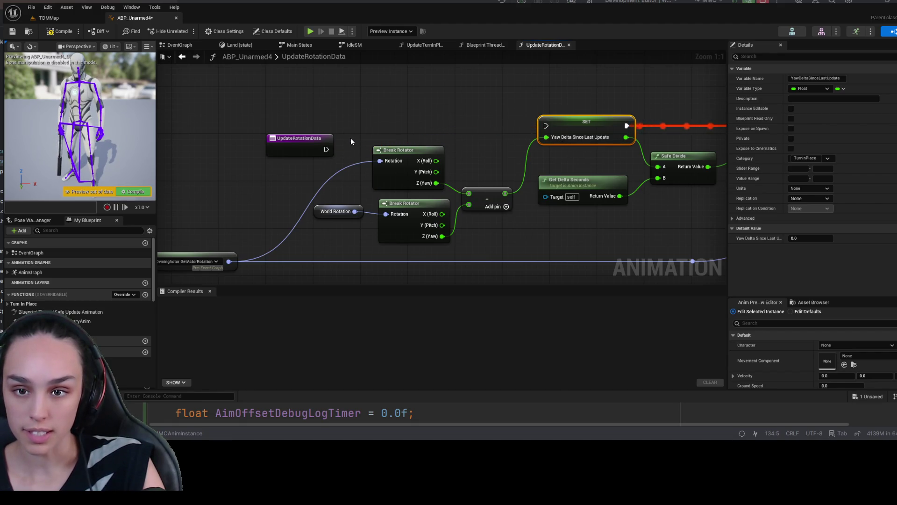
pyautogui.moveTo(302, 142); pyautogui.dragTo(307, 112)
pyautogui.click(63, 31)
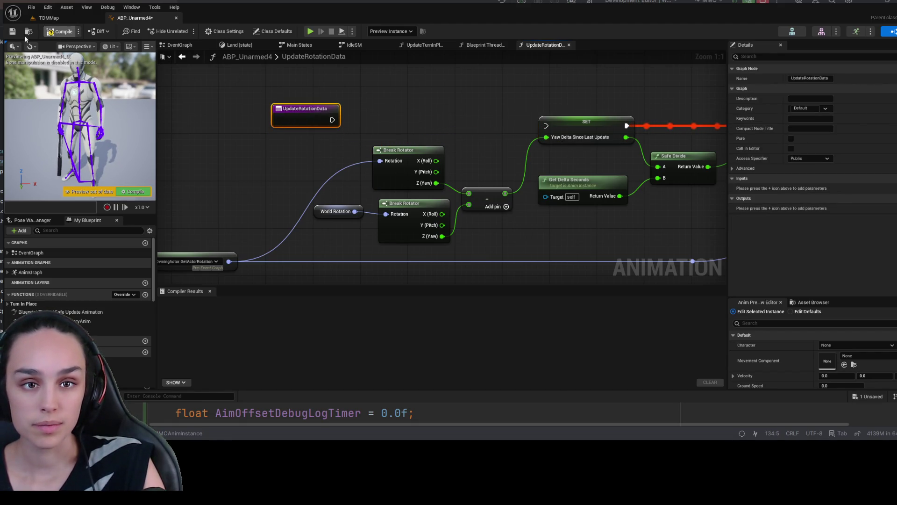
pyautogui.click(12, 31)
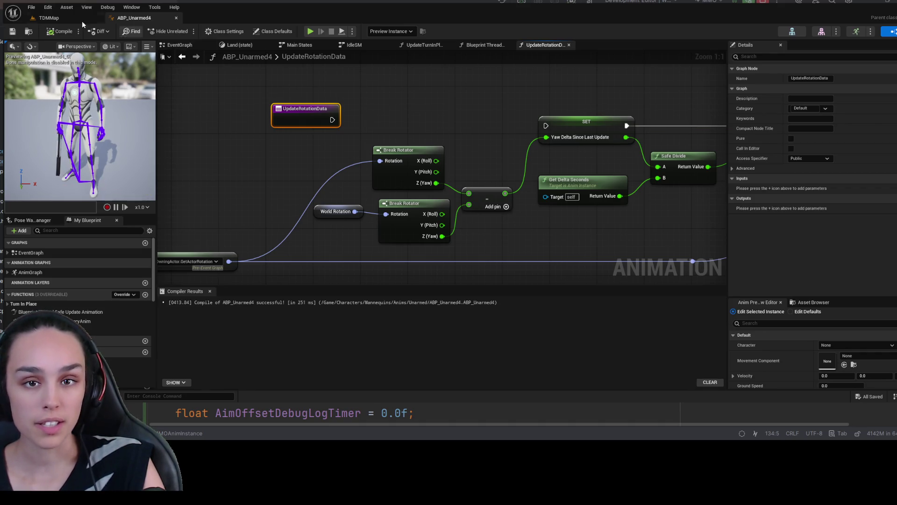
# Run and stop a quick play test on the TDMMap level.
pyautogui.click(43, 19)
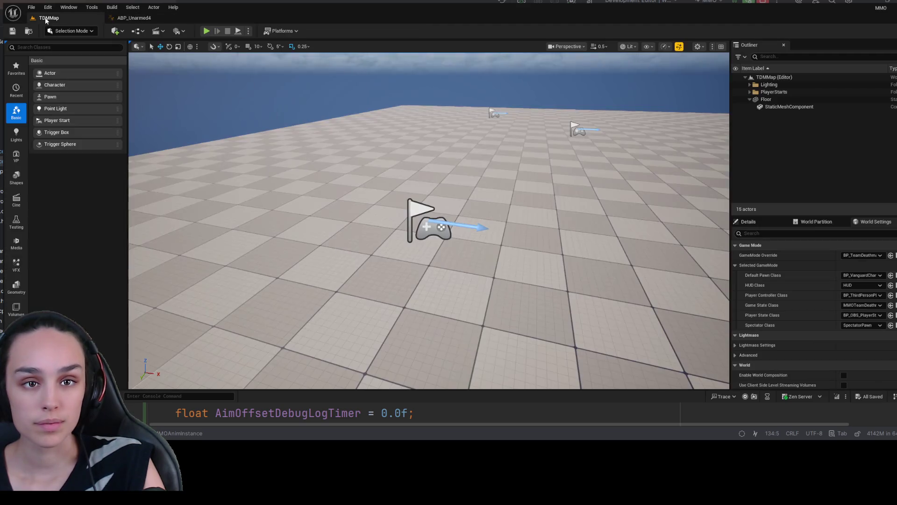
pyautogui.click(206, 31)
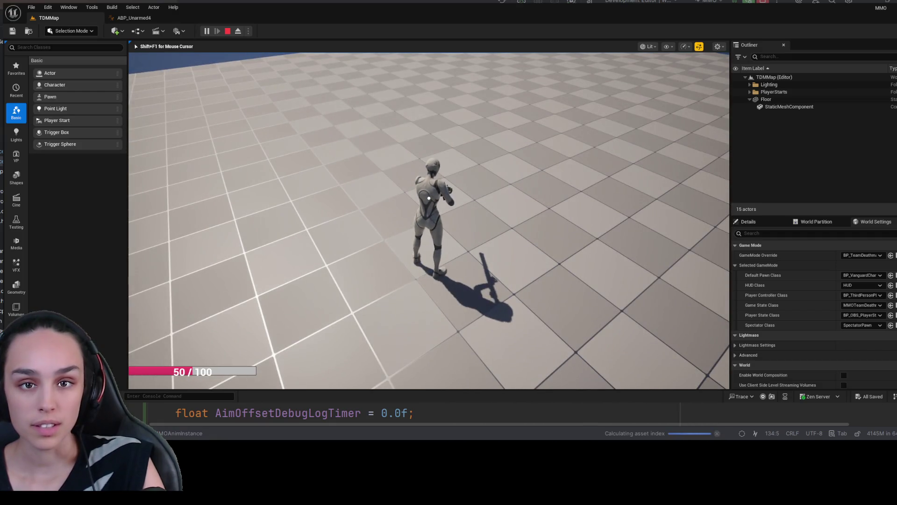
pyautogui.click(227, 31)
# Back in ABP_Unarmed4, restore the UpdateRotationData exec wire and compile with F7.
pyautogui.click(134, 18)
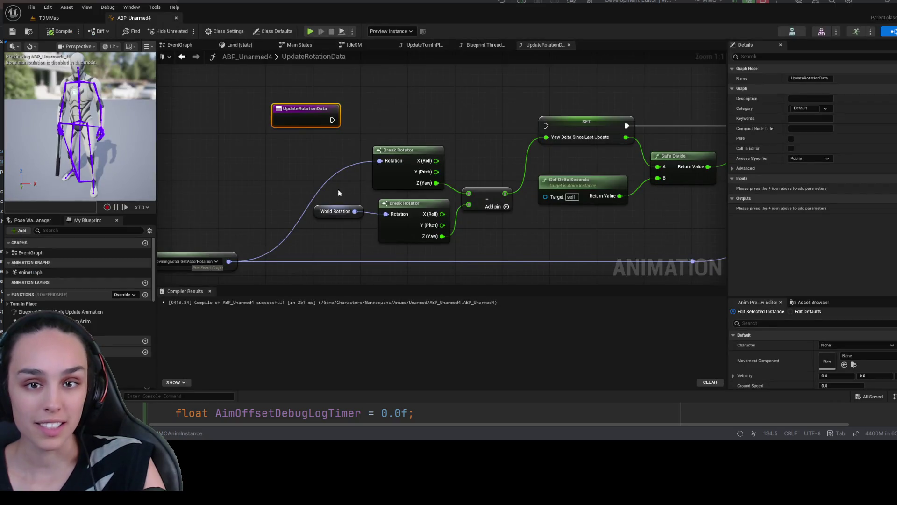
pyautogui.click(484, 45)
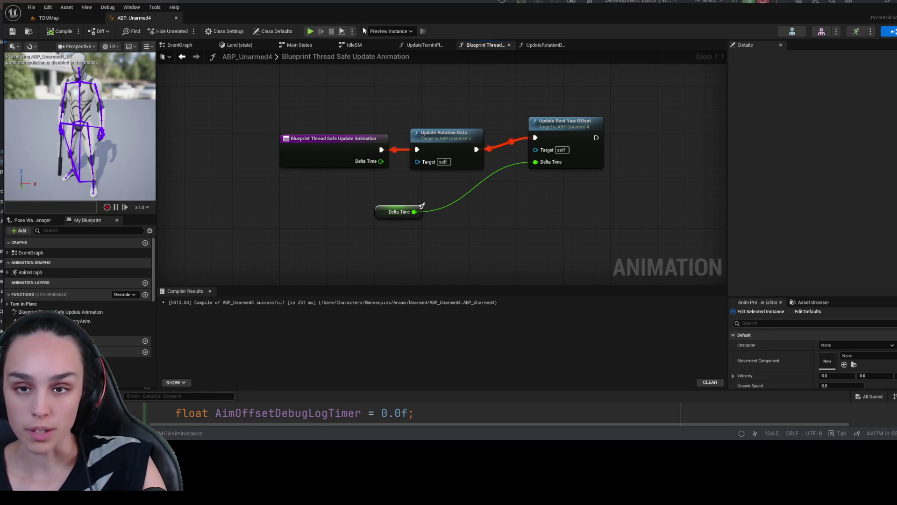
pyautogui.doubleClick(433, 136)
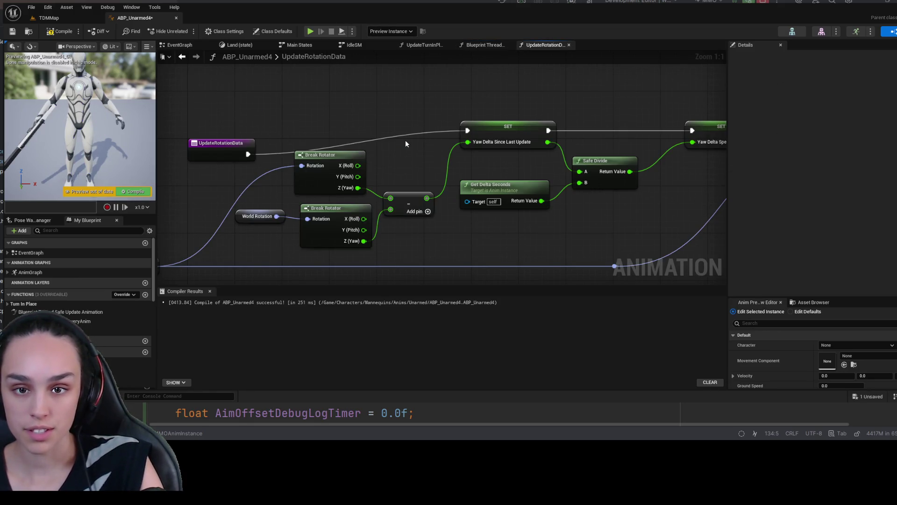
pyautogui.press('F7')
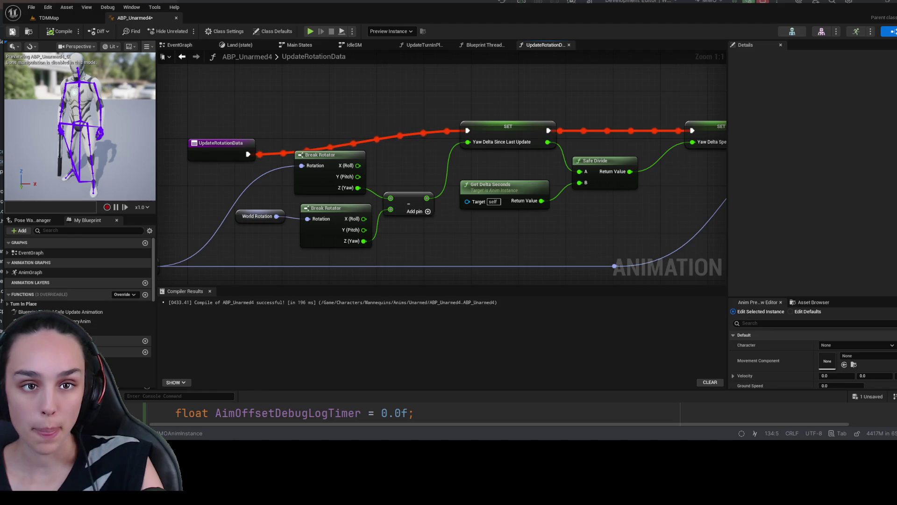
# Cut the entry link into Update Rotation Data, compile, and start a TDMMap play test.
pyautogui.click(485, 45)
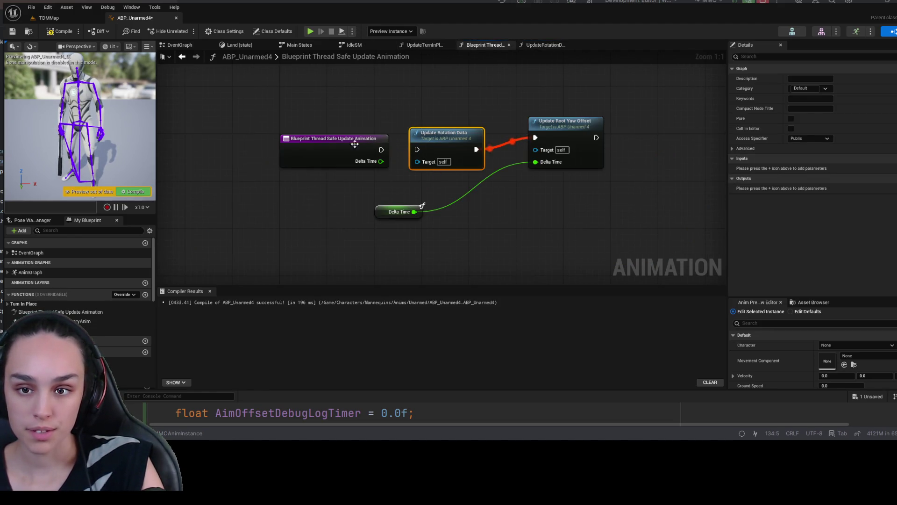
pyautogui.hotkey('ctrl', 'z')
pyautogui.click(60, 31)
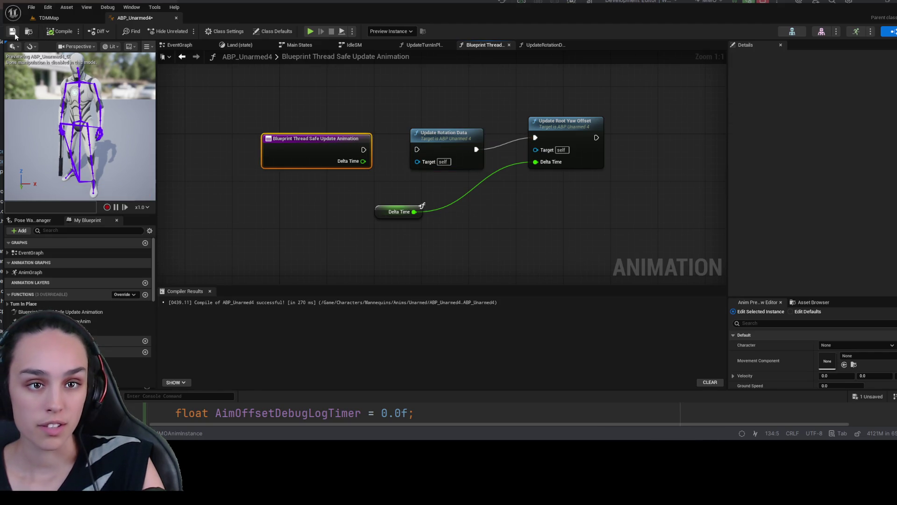
pyautogui.click(50, 18)
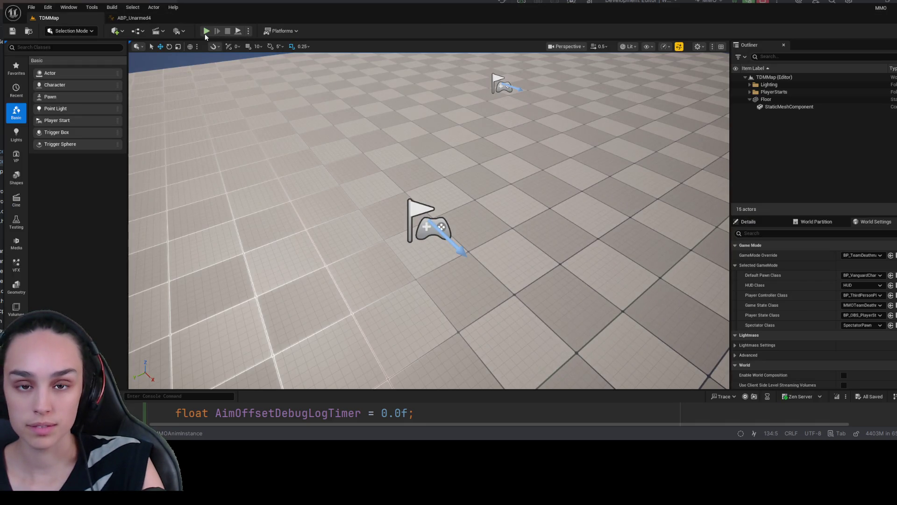
pyautogui.click(206, 31)
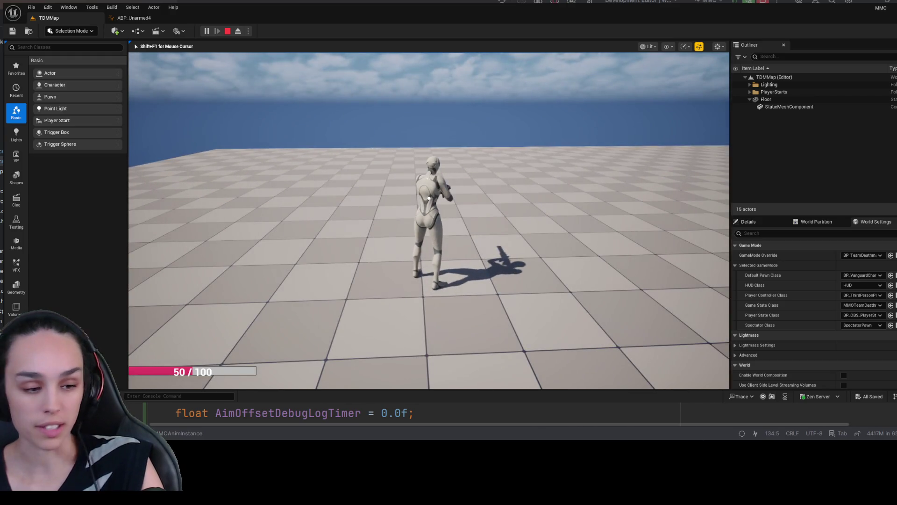
# Stop the play test and close the ABP_Unarmed4 editor tab.
pyautogui.hotkey('shift', 'F1')
pyautogui.click(228, 31)
pyautogui.click(134, 18)
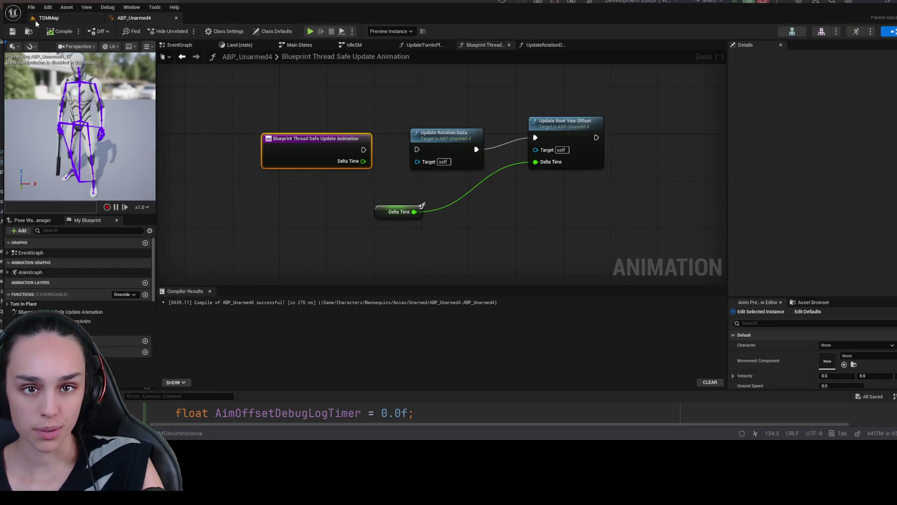
pyautogui.click(176, 18)
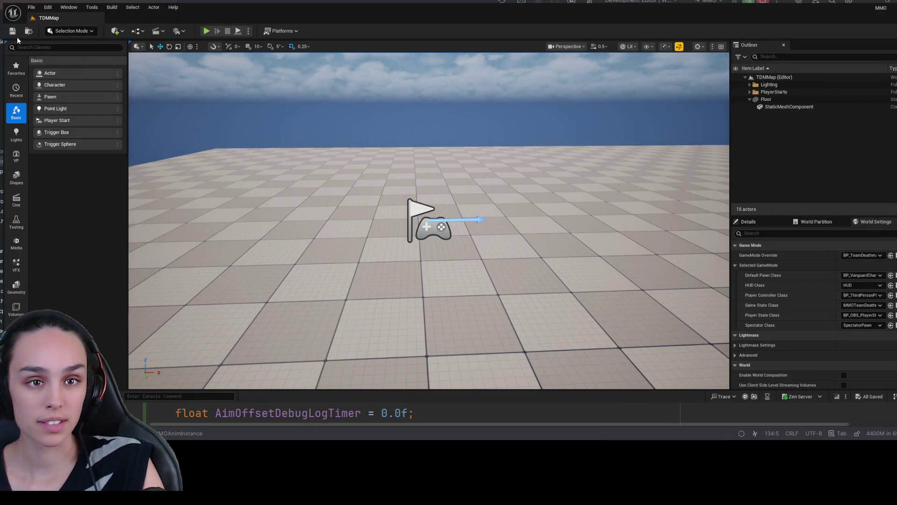
# Run another TDMMap play test and end it with Escape.
pyautogui.click(206, 31)
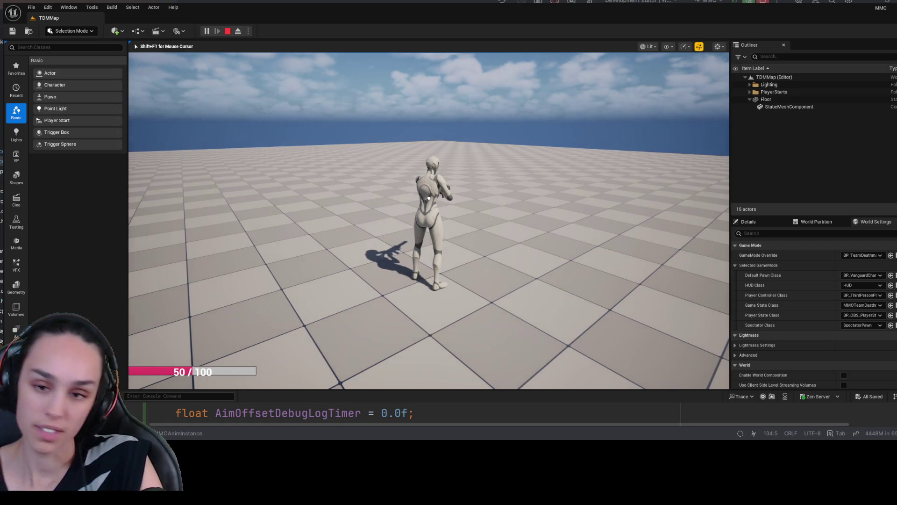
pyautogui.press('Escape')
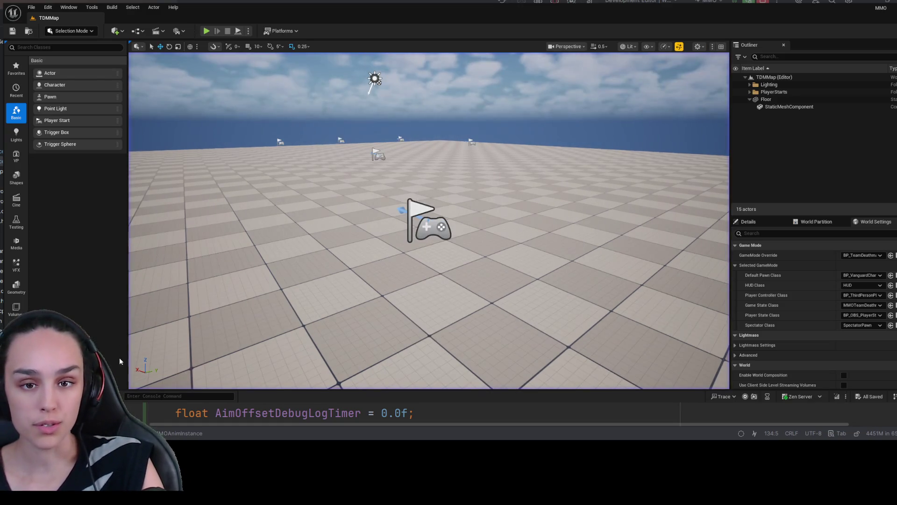
pyautogui.hotkey('ctrl', 'space')
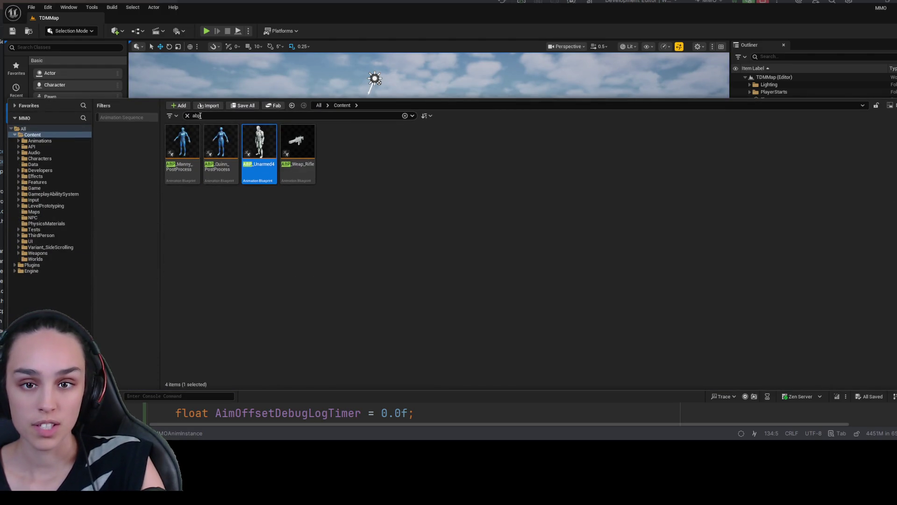
# Reopen ABP_Unarmed4, filter preview settings by 'Debug', uncheck Debug Aim Offset, and return to TDMMap.
pyautogui.doubleClick(256, 149)
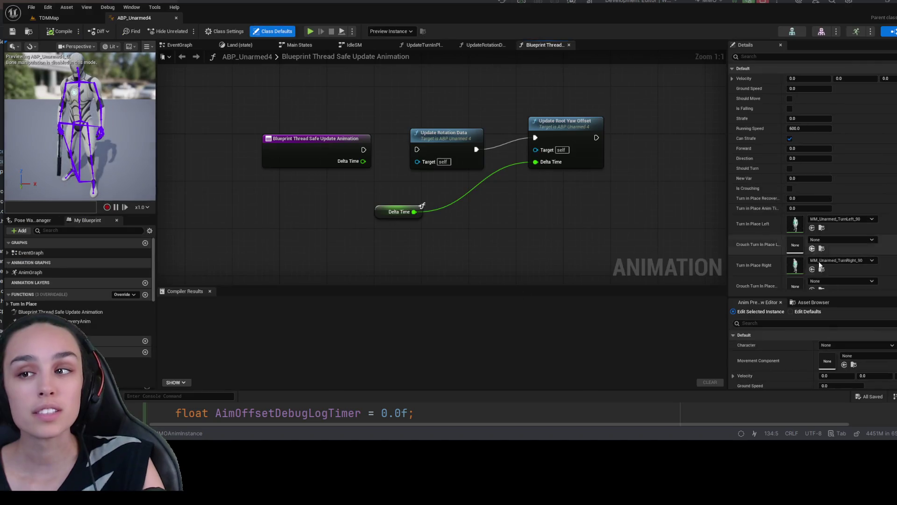
pyautogui.write('debug')
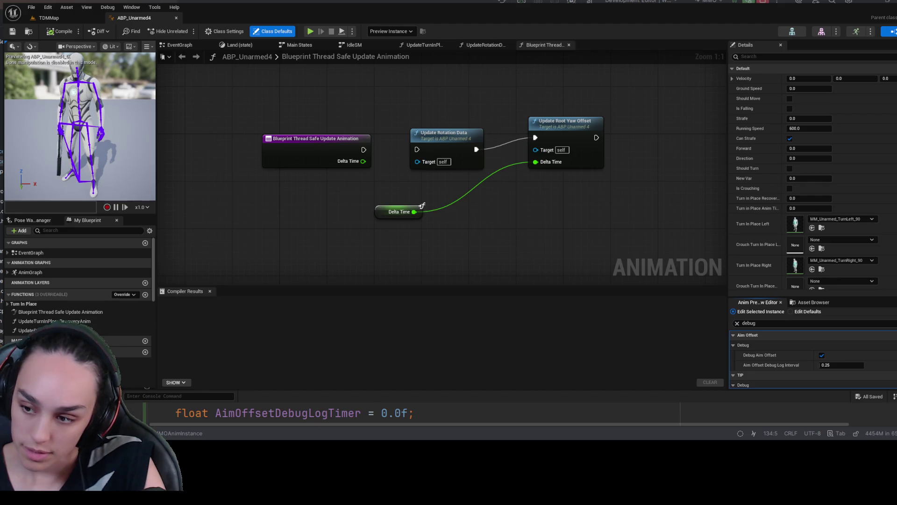
pyautogui.hotkey('ctrl', 'a')
pyautogui.click(823, 355)
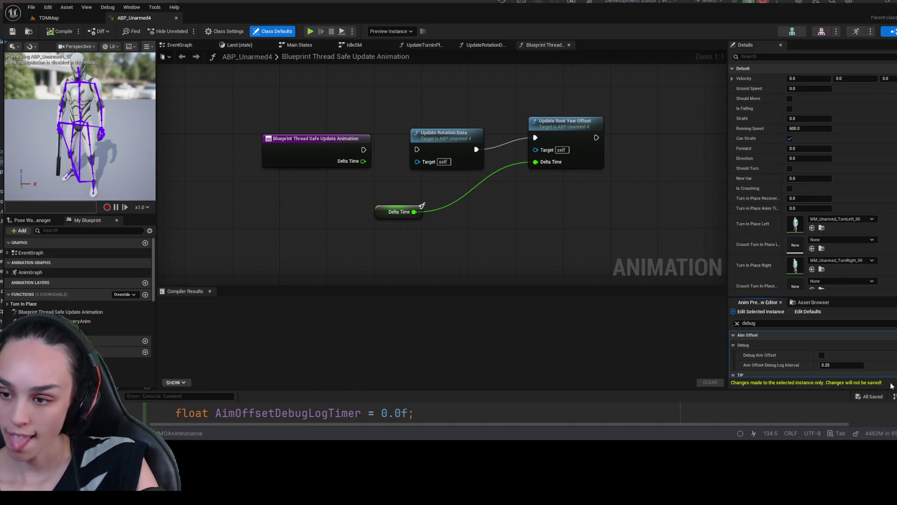
pyautogui.click(49, 18)
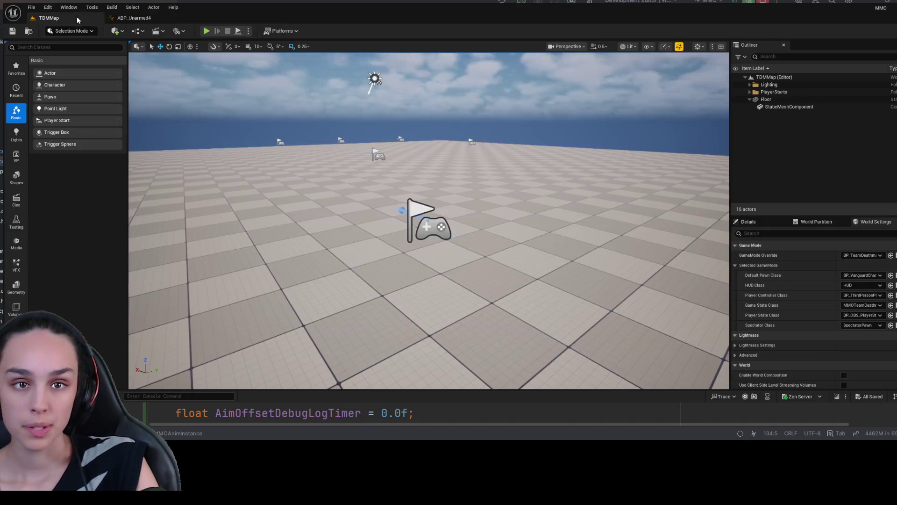
# Compile ABP_Unarmed4 and close its editor tab.
pyautogui.click(135, 18)
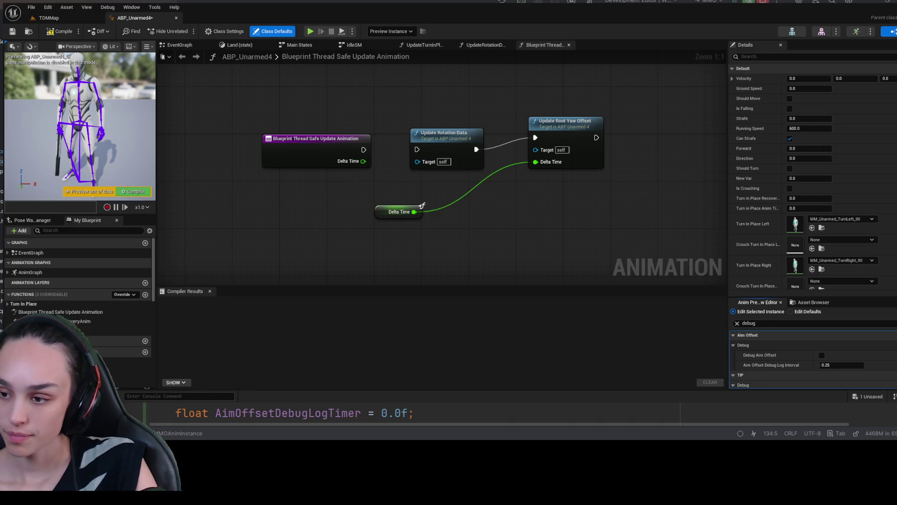
pyautogui.click(59, 32)
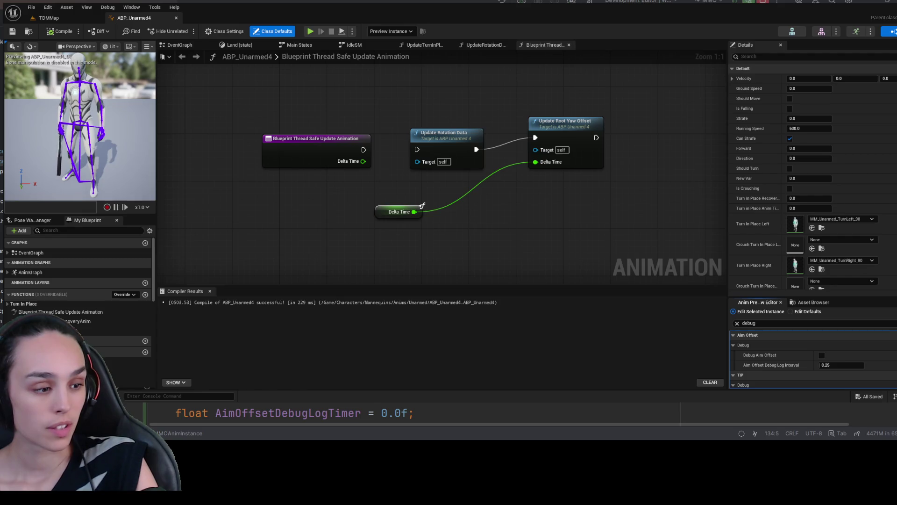
pyautogui.click(176, 18)
# Play-test TDMMap, look around in the game, then stop with Escape.
pyautogui.click(206, 30)
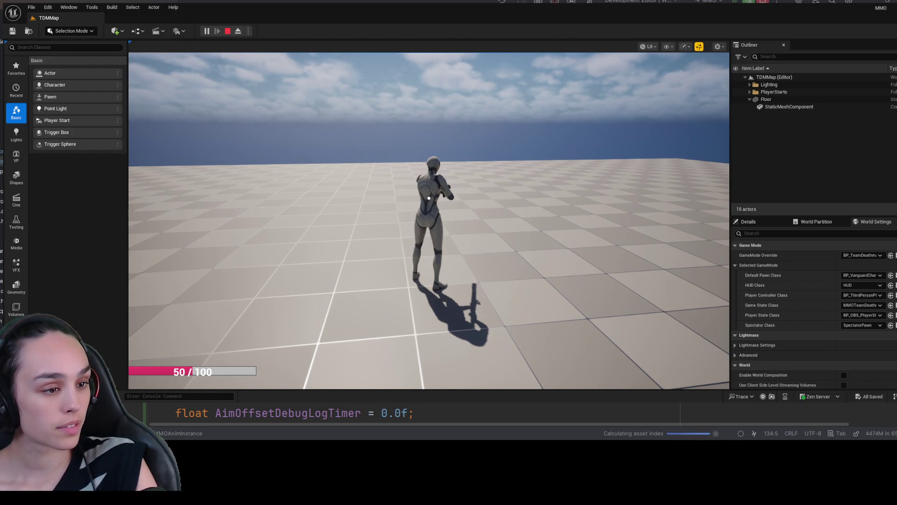
pyautogui.click(429, 199)
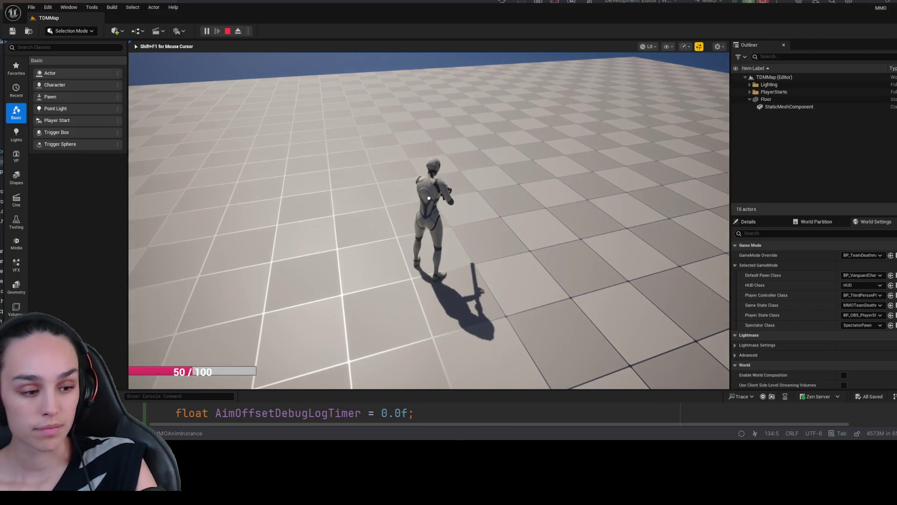
pyautogui.press('Escape')
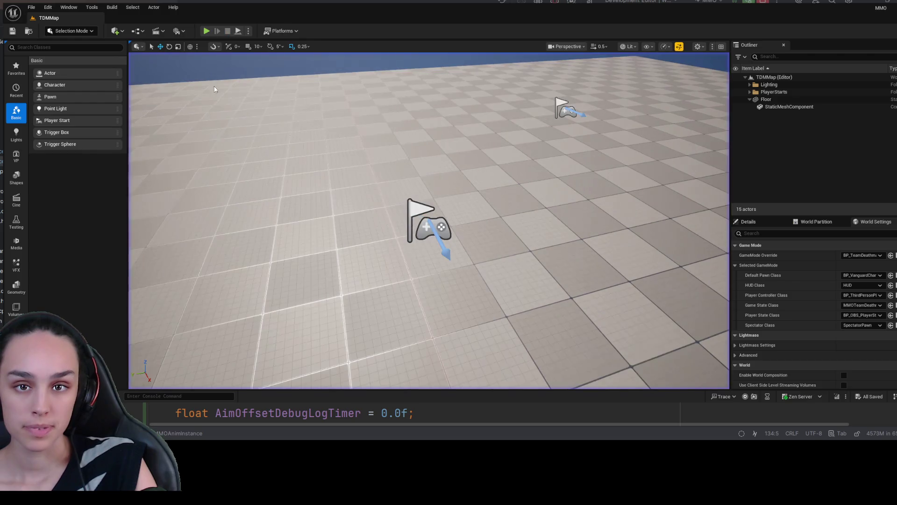
# Reopen ABP_Unarmed4, wire the Thread Safe Update exec into Update Rotation Data, compile and save.
pyautogui.hotkey('ctrl', 'space')
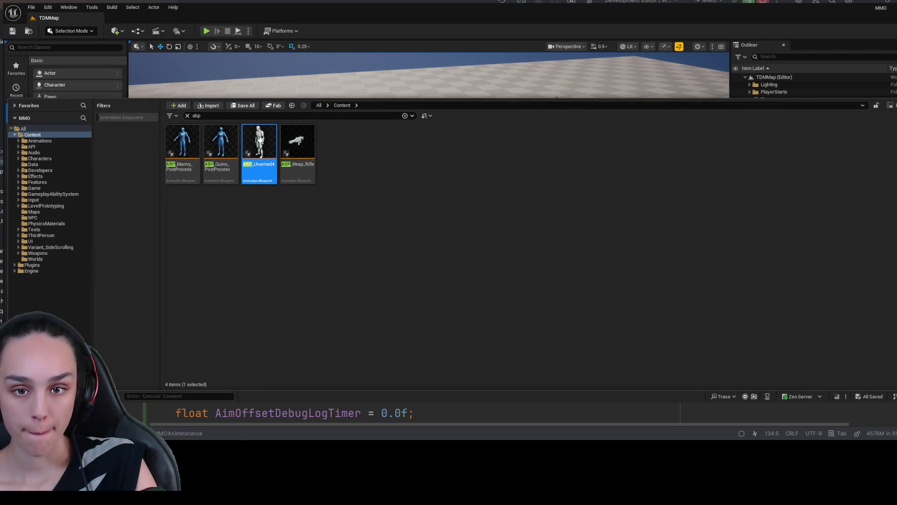
pyautogui.doubleClick(267, 147)
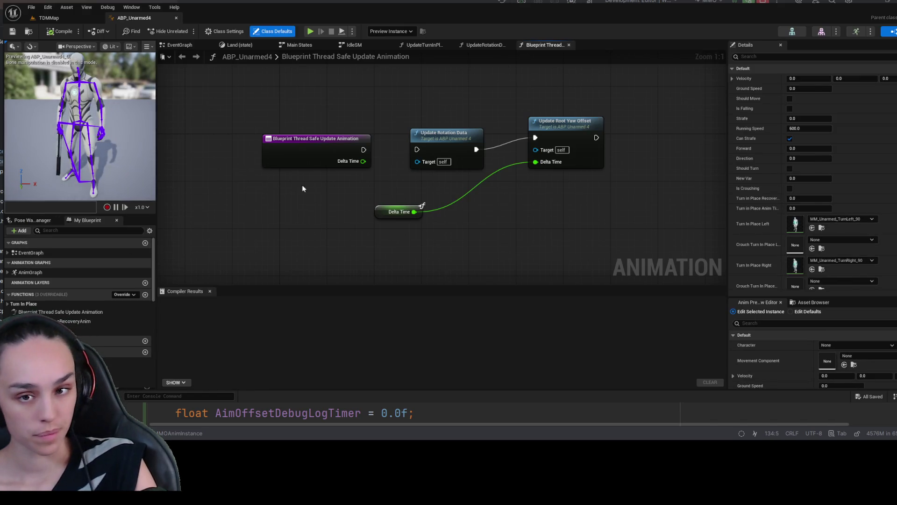
pyautogui.moveTo(418, 150); pyautogui.dragTo(417, 150)
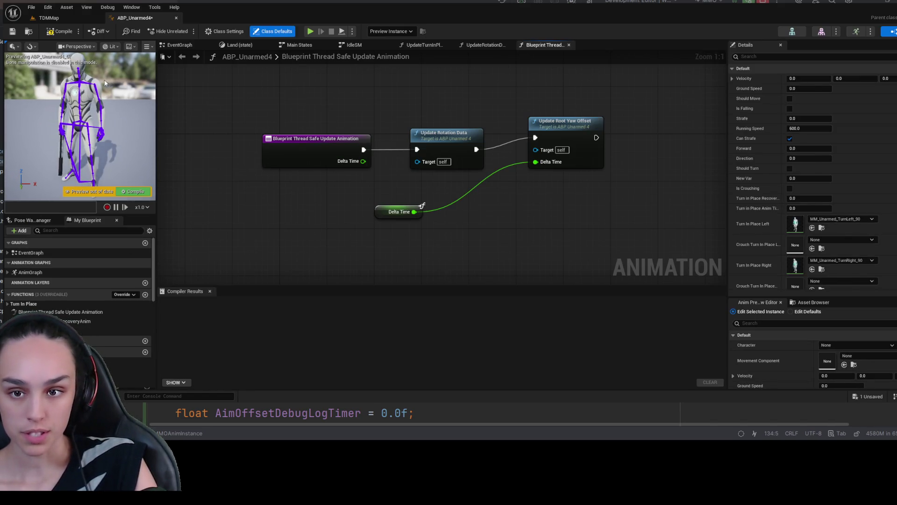
pyautogui.click(63, 32)
pyautogui.click(13, 32)
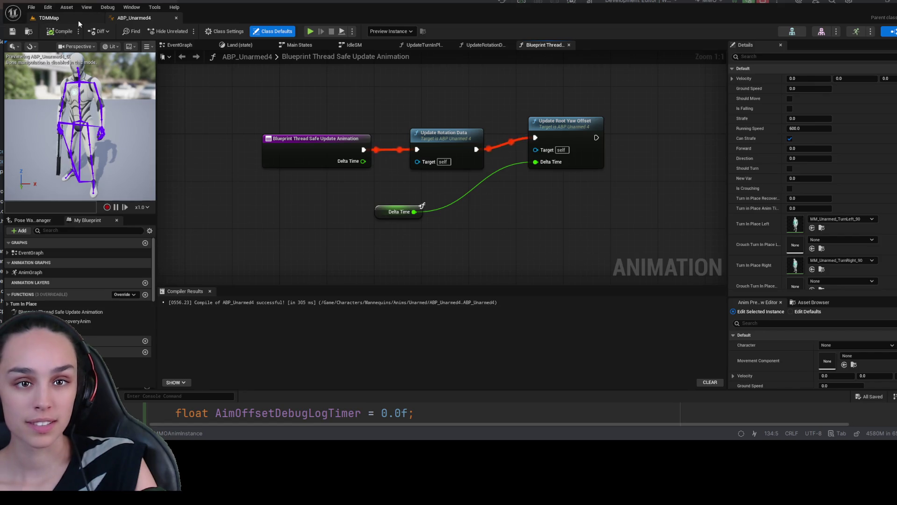
# Close the blueprint and run a TDMMap play test, then stop it.
pyautogui.click(177, 18)
pyautogui.click(206, 31)
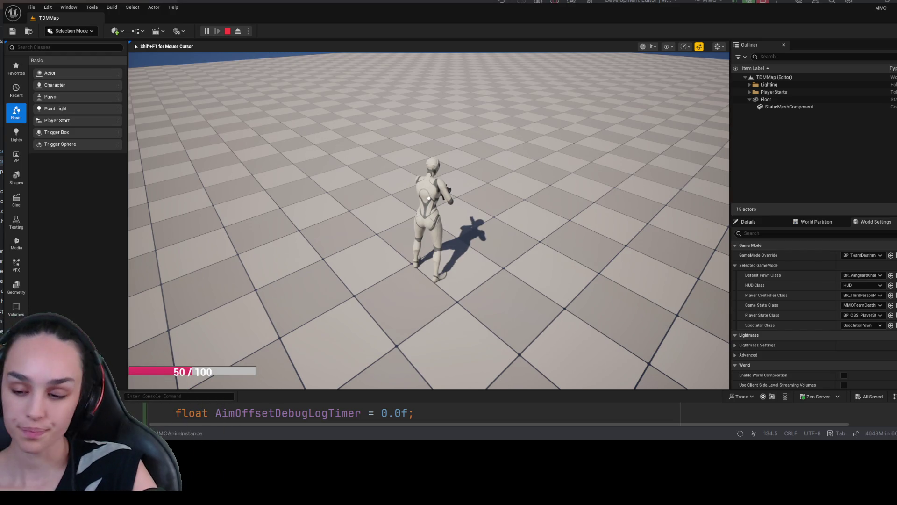
pyautogui.moveTo(429, 199)
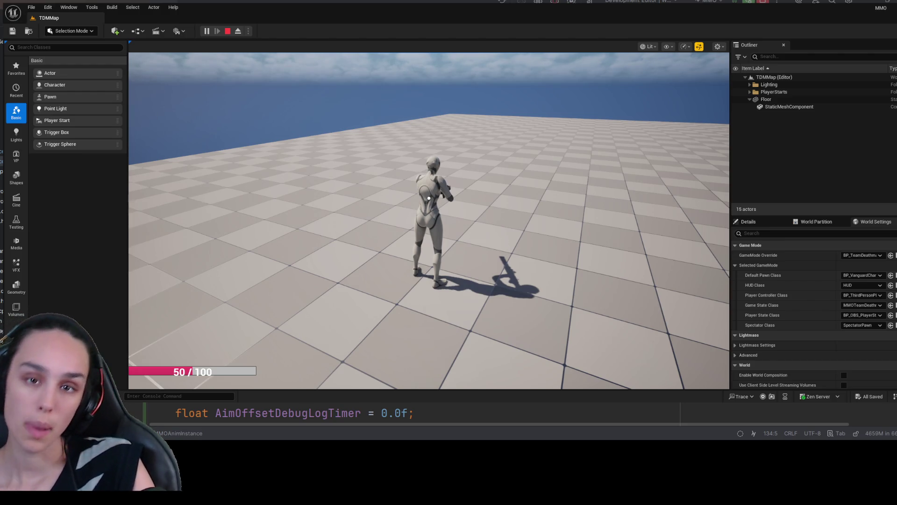
pyautogui.click(228, 31)
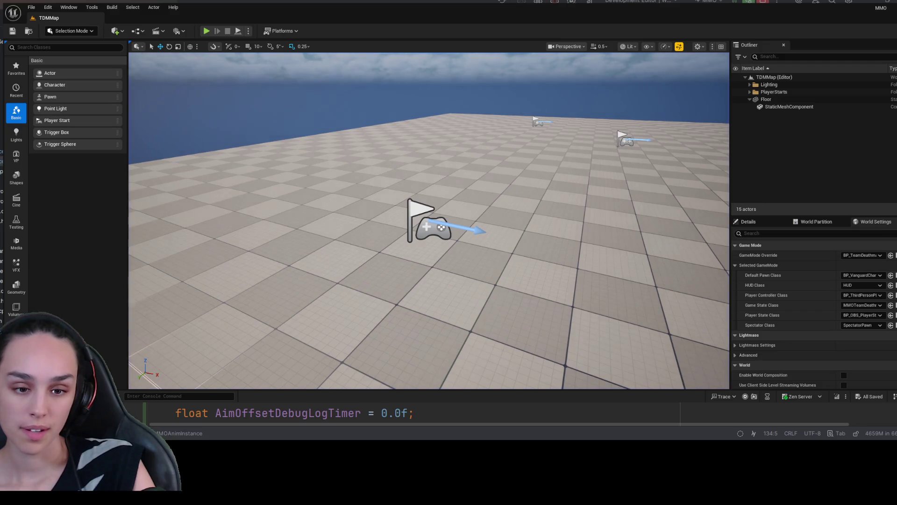
# Open ABP_Unarmed4 and view its IdleSM state machine graph.
pyautogui.hotkey('ctrl', 'space')
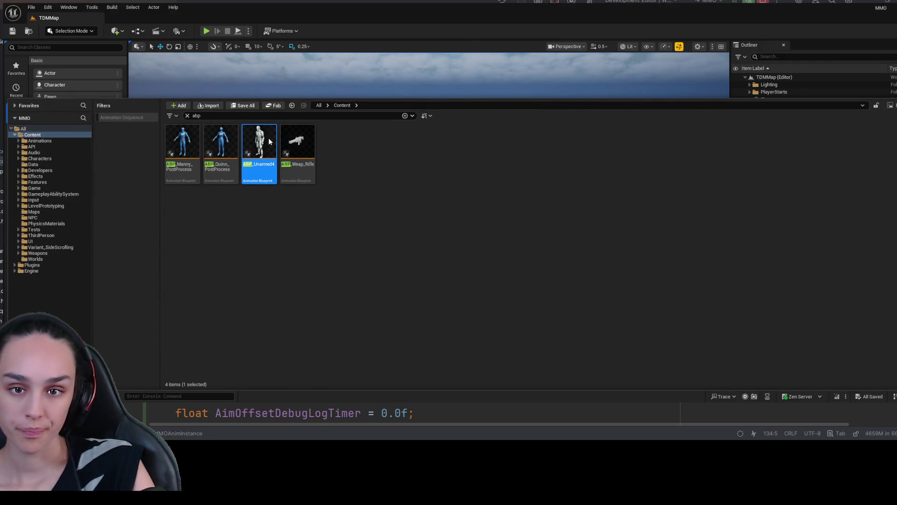
pyautogui.doubleClick(269, 142)
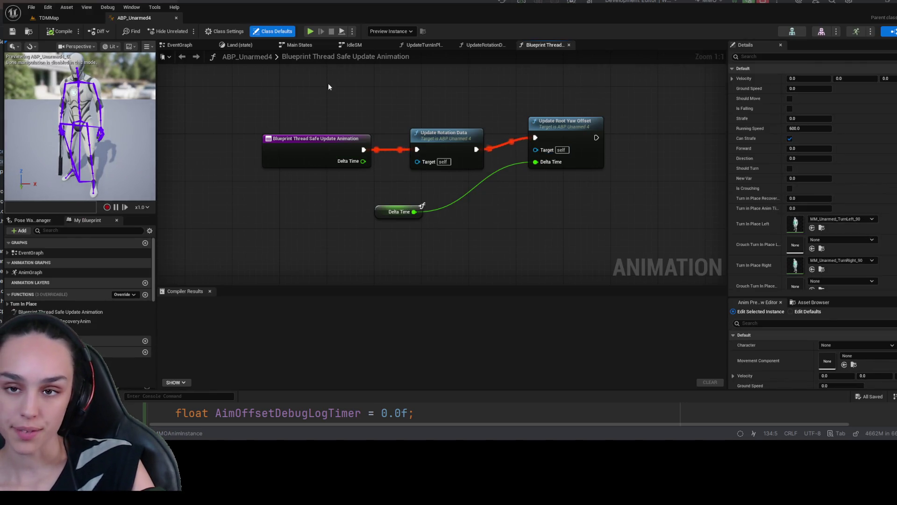
pyautogui.click(355, 45)
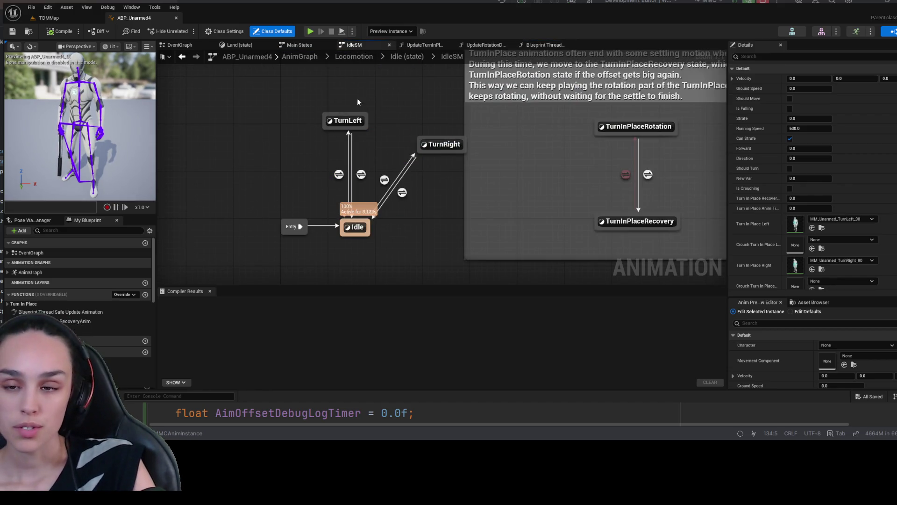
# In Characters/Mannequins/Anims/Unarmed, duplicate ABP_Unarmed4 as ABP_Unarmed5.
pyautogui.hotkey('ctrl', 'space')
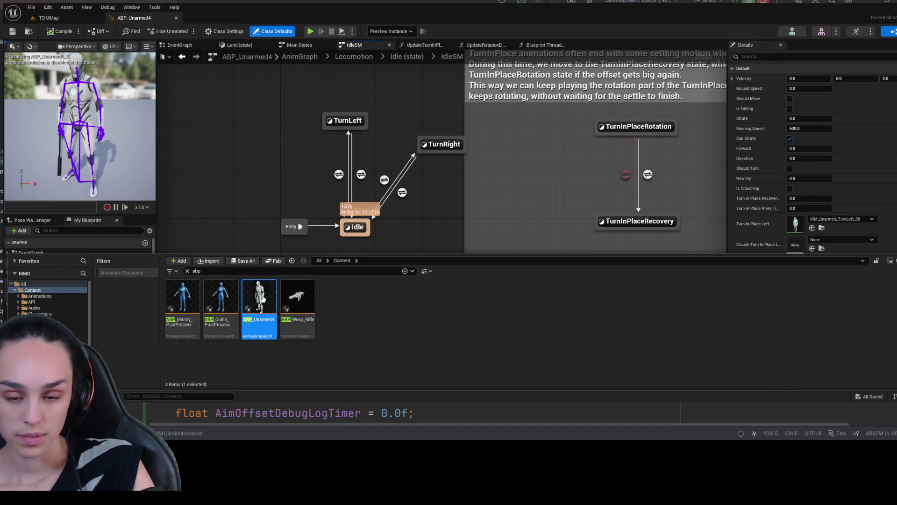
pyautogui.click(187, 271)
pyautogui.doubleClick(298, 299)
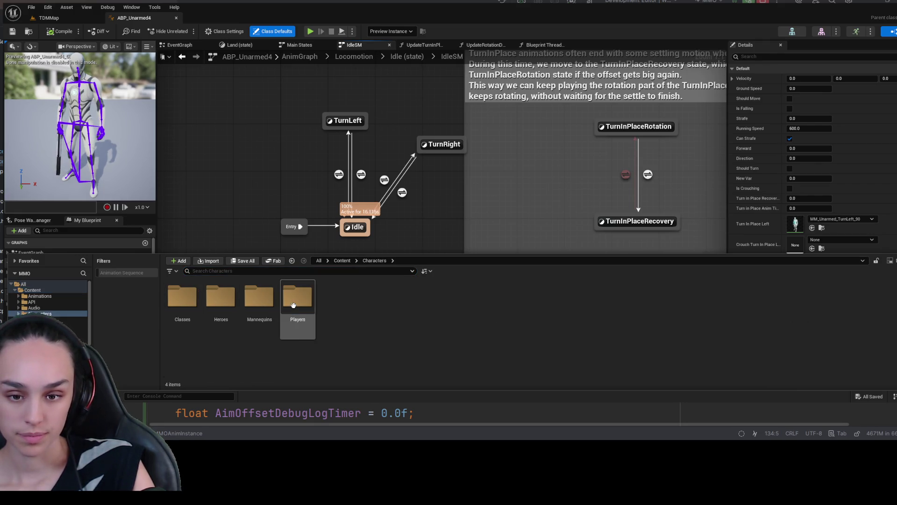
pyautogui.doubleClick(259, 299)
pyautogui.doubleClick(182, 299)
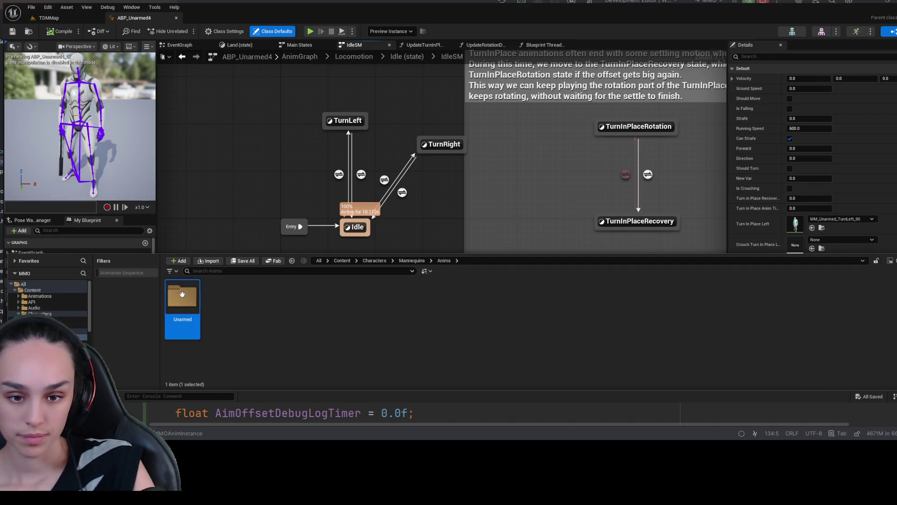
pyautogui.doubleClick(183, 299)
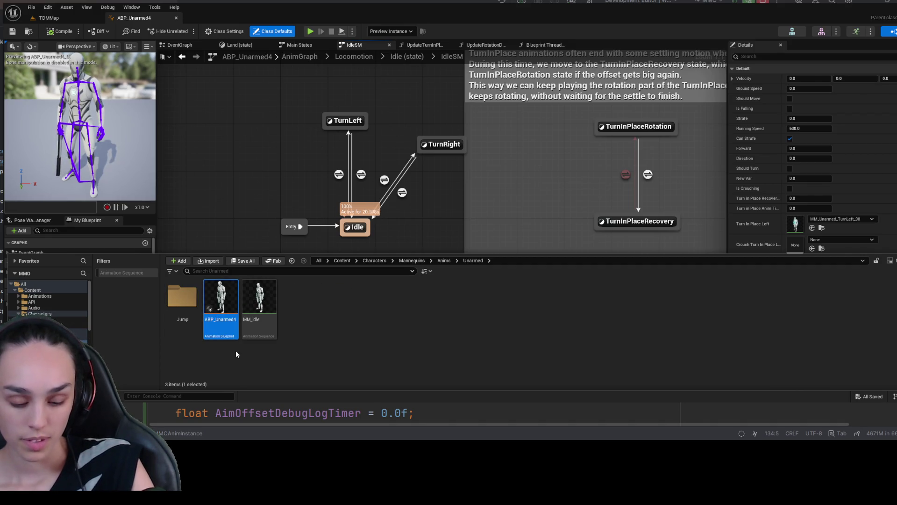
pyautogui.hotkey('ctrl', 'd')
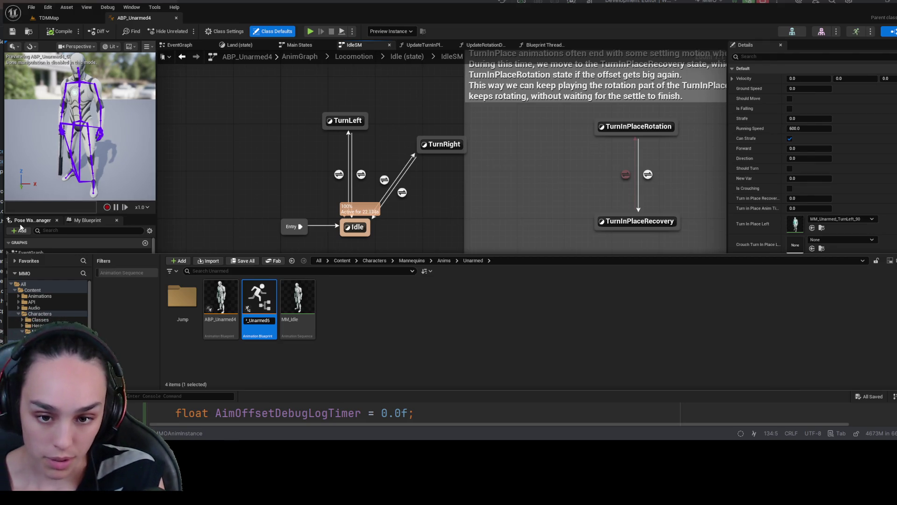
pyautogui.press('Return')
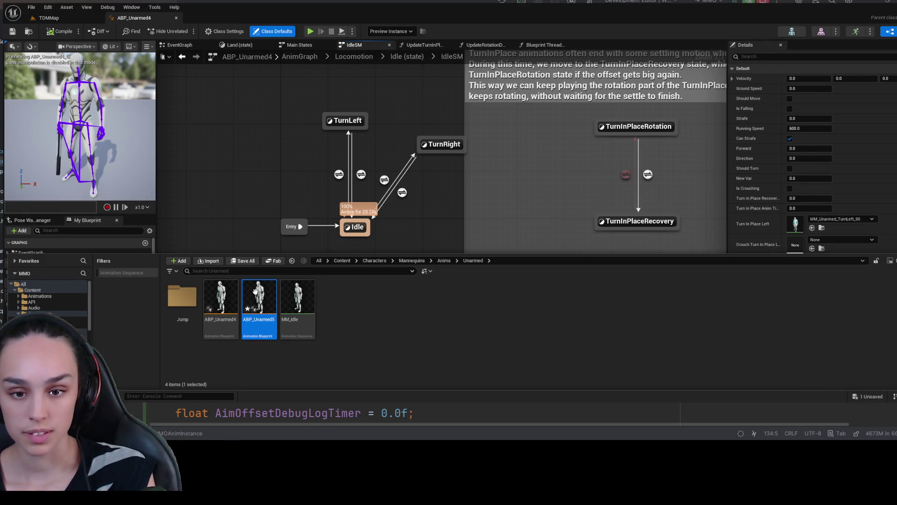
pyautogui.click(255, 220)
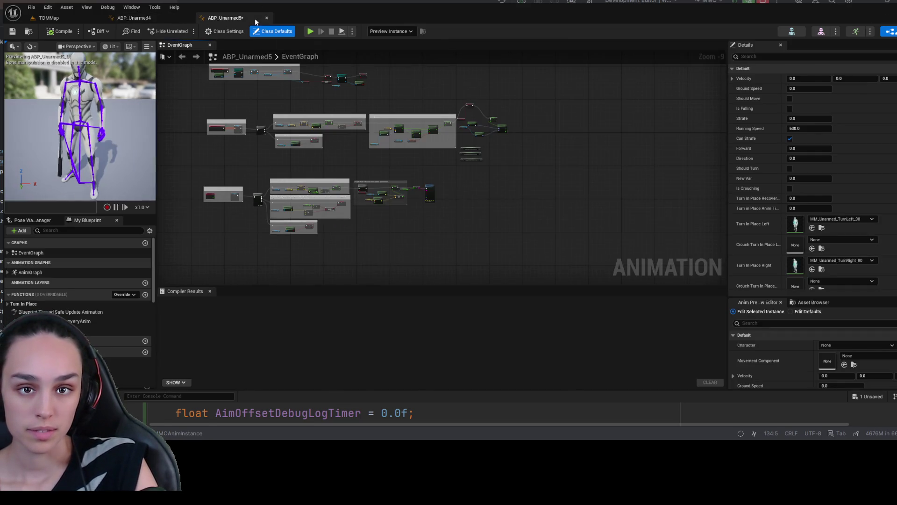
# Close ABP_Unarmed4 and drill into ABP_Unarmed5's AnimGraph > Locomotion > Idle > IdleSM.
pyautogui.click(176, 19)
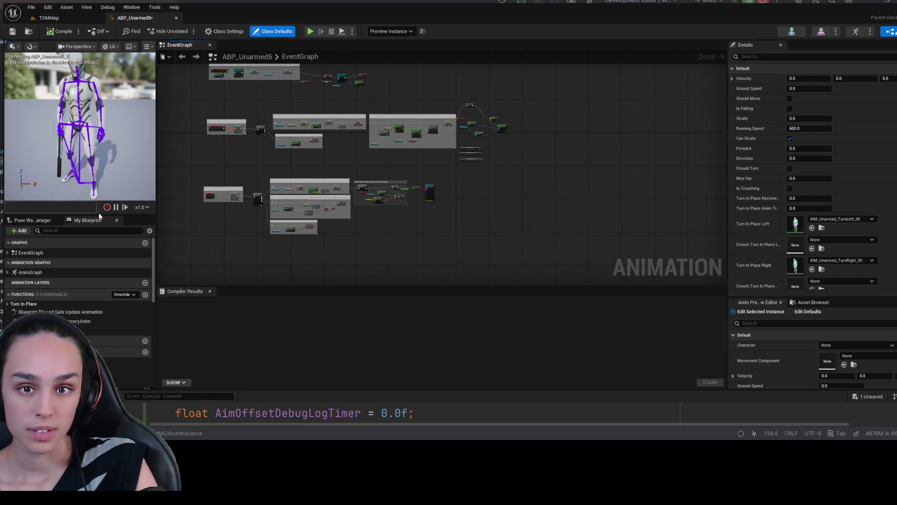
pyautogui.click(57, 268)
pyautogui.doubleClick(57, 271)
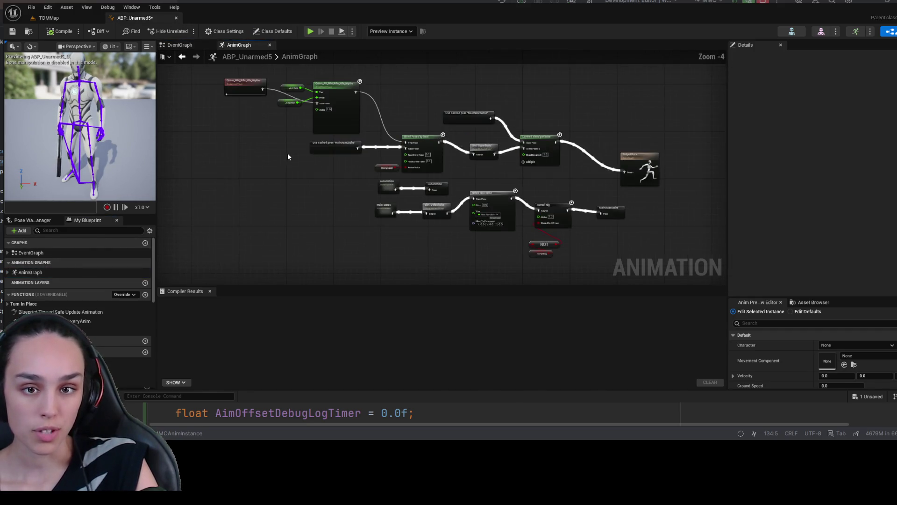
pyautogui.scroll(3, 285, 154)
pyautogui.scroll(-3, 420, 187)
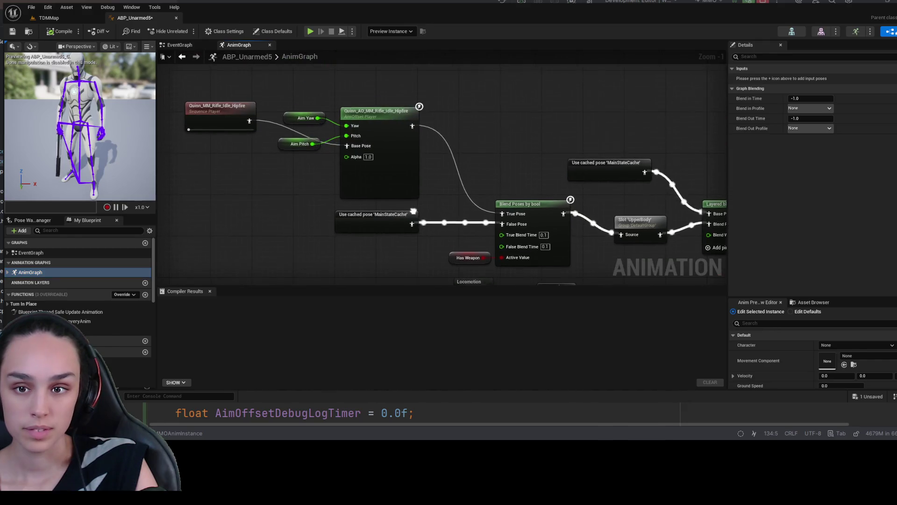
pyautogui.doubleClick(432, 198)
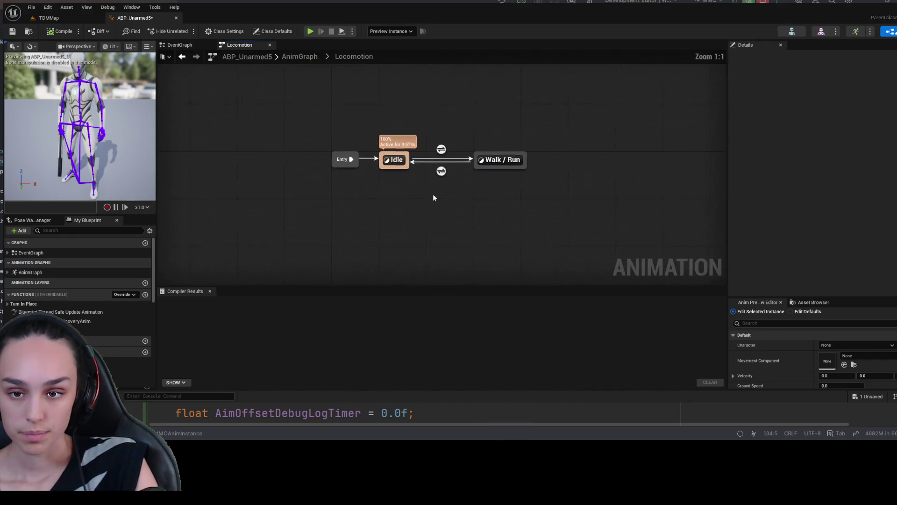
pyautogui.doubleClick(402, 164)
pyautogui.doubleClick(328, 198)
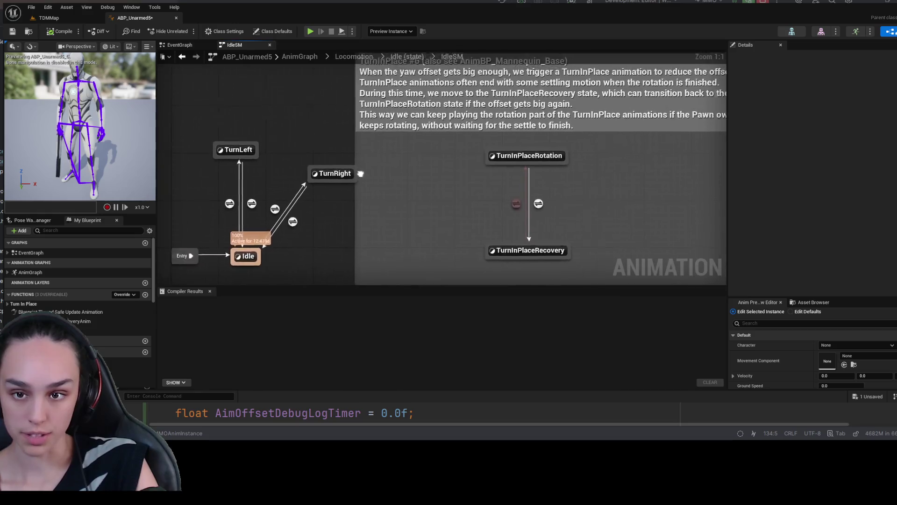
# Delete the TurnLeft and TurnRight states from IdleSM and compile ABP_Unarmed5.
pyautogui.click(335, 143)
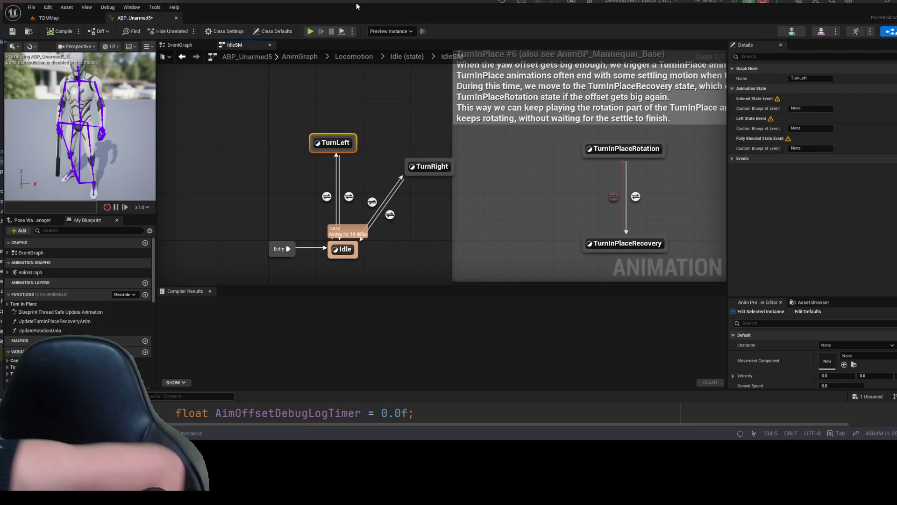
pyautogui.press('Delete')
pyautogui.click(430, 167)
pyautogui.press('Delete')
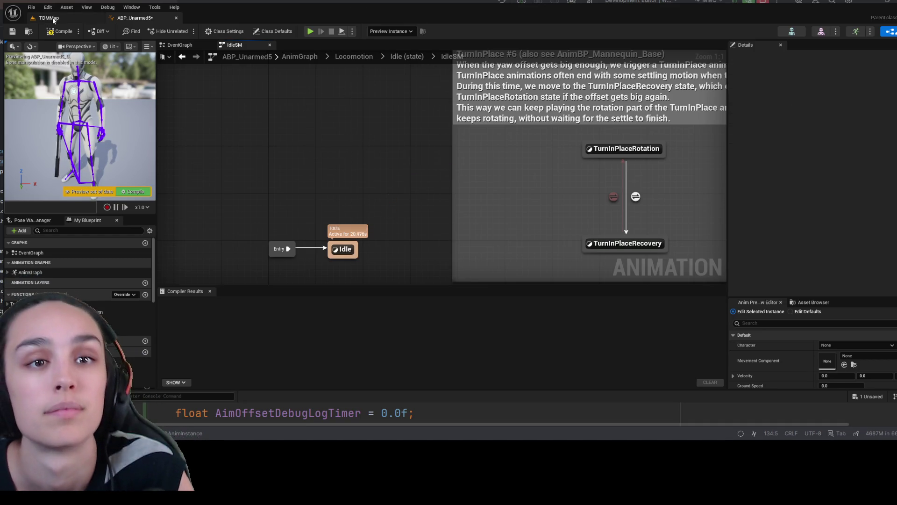
pyautogui.click(57, 32)
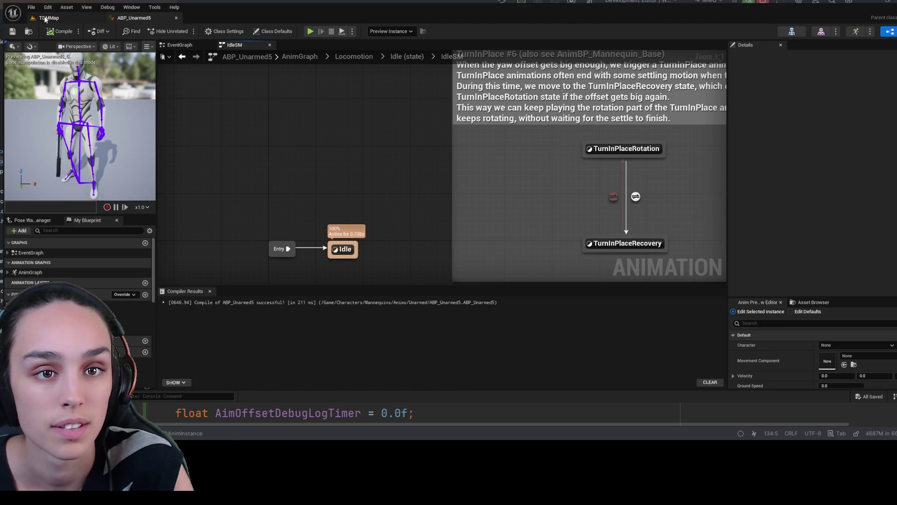
# Open BP_VanguardCharacter's class defaults from the TDMMap level.
pyautogui.click(49, 17)
pyautogui.click(890, 275)
pyautogui.doubleClick(261, 149)
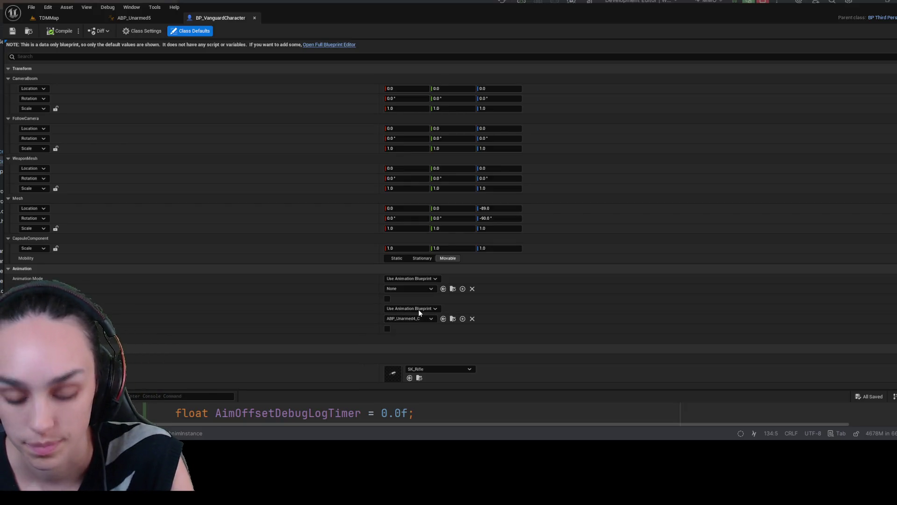
# Set BP_VanguardCharacter's Anim Class to ABP_Unarmed5, then play-test TDMMap and stop.
pyautogui.click(443, 318)
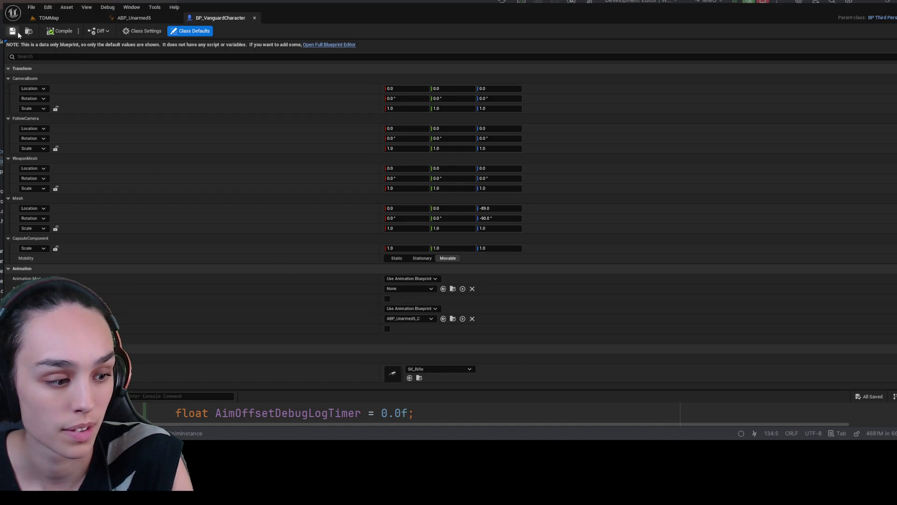
pyautogui.click(48, 18)
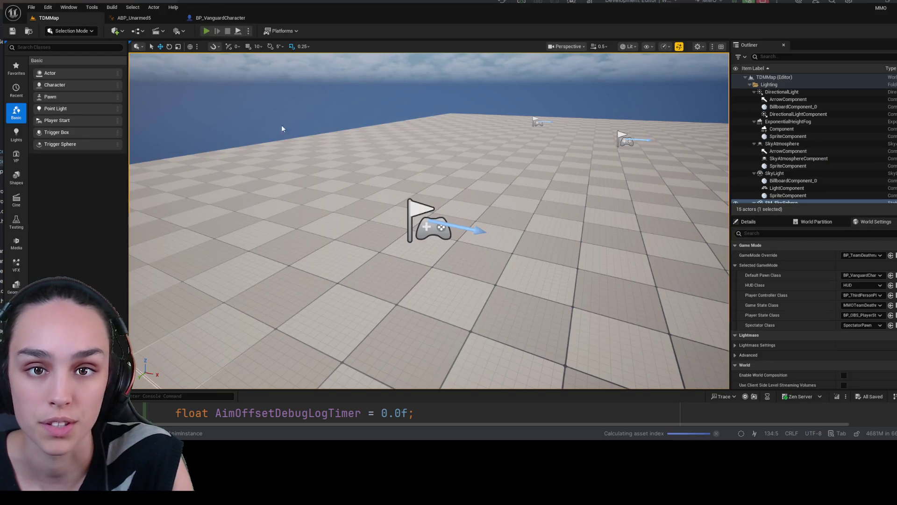
pyautogui.hotkey('alt', 'p')
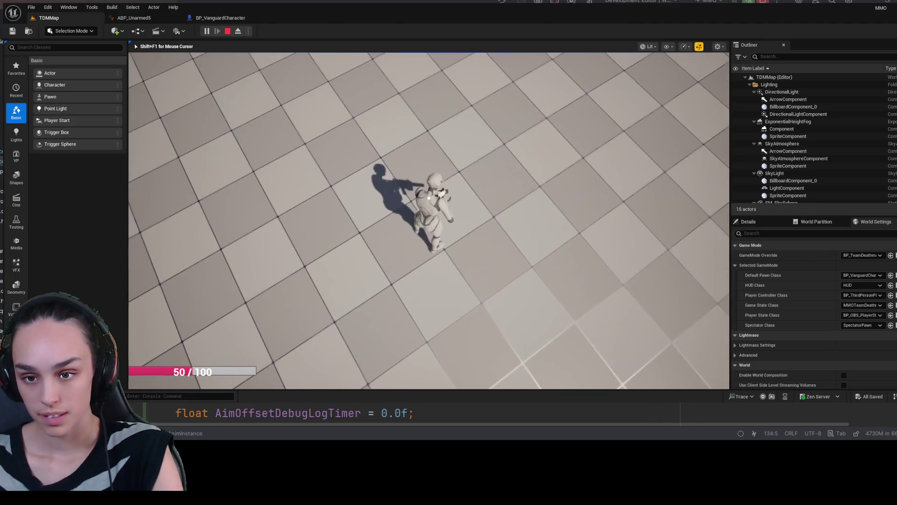
pyautogui.click(228, 32)
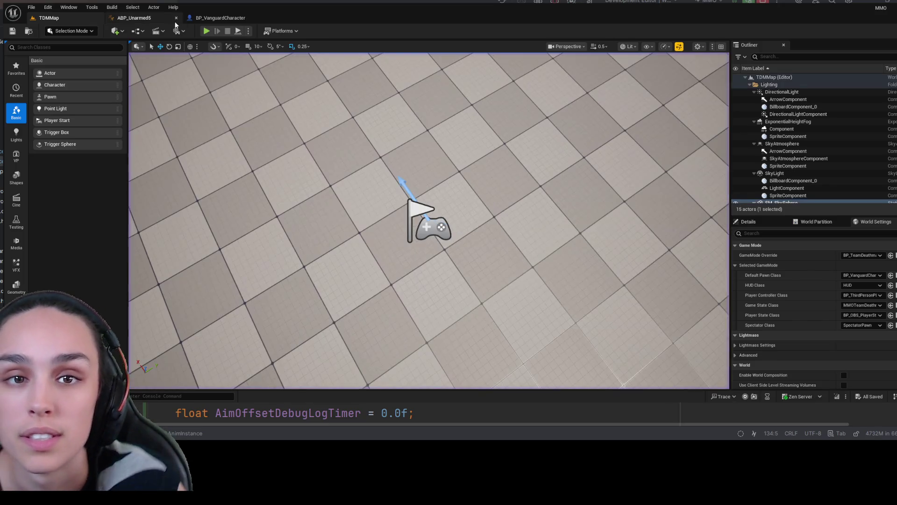
# From the ABP_Unarmed5 editor, browse the content drawer to the Characters folder.
pyautogui.click(170, 21)
pyautogui.hotkey('ctrl', 'space')
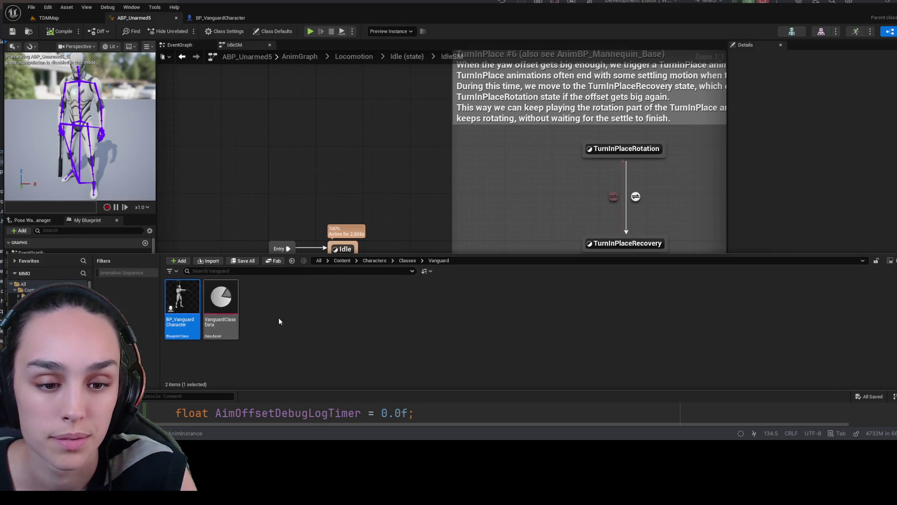
pyautogui.click(348, 261)
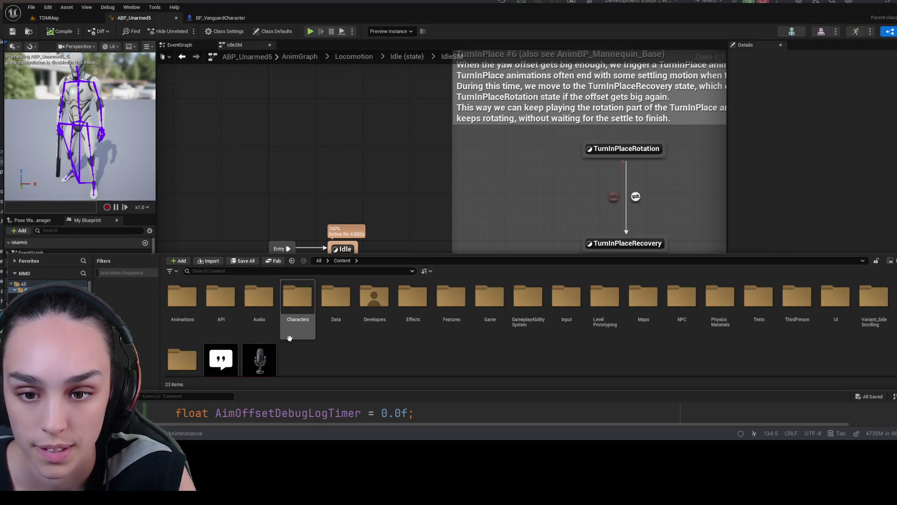
pyautogui.doubleClick(298, 300)
# Revert BP_VanguardCharacter's Anim Class to ABP_Unarmed4 and save the blueprint.
pyautogui.click(212, 17)
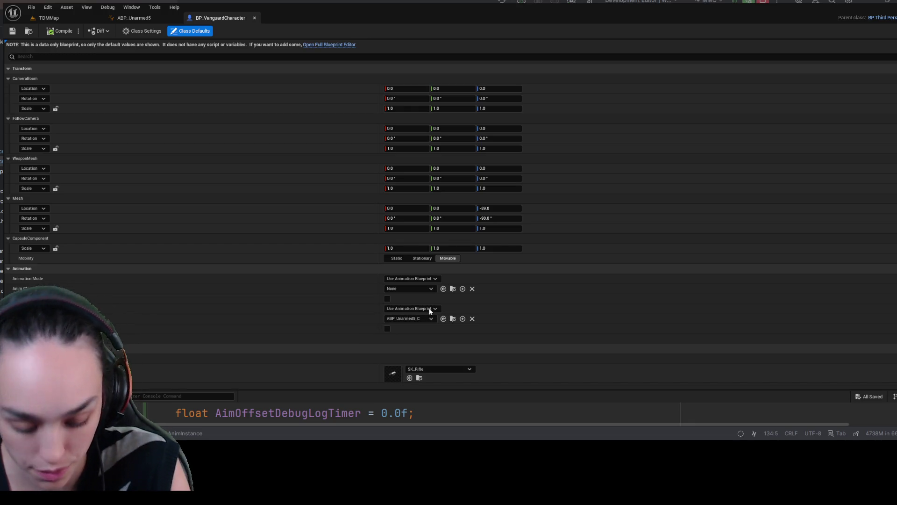
pyautogui.hotkey('ctrl', 'z')
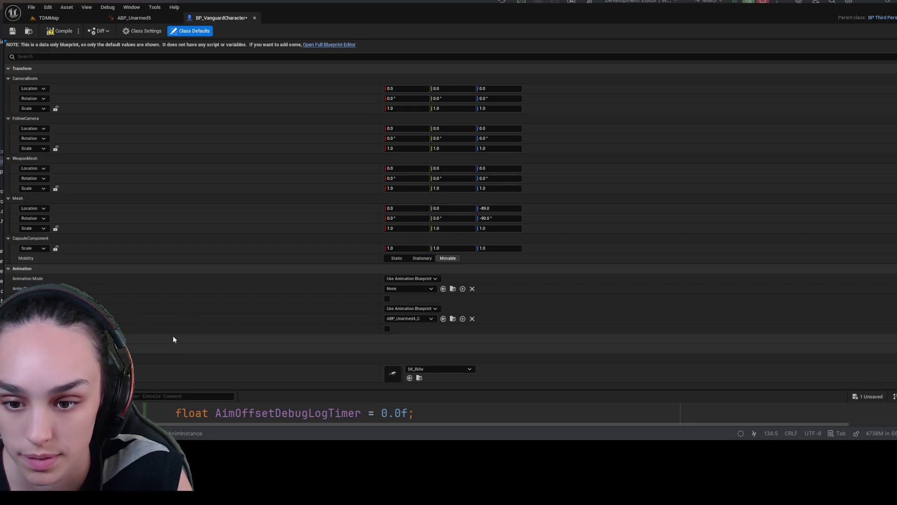
pyautogui.click(13, 31)
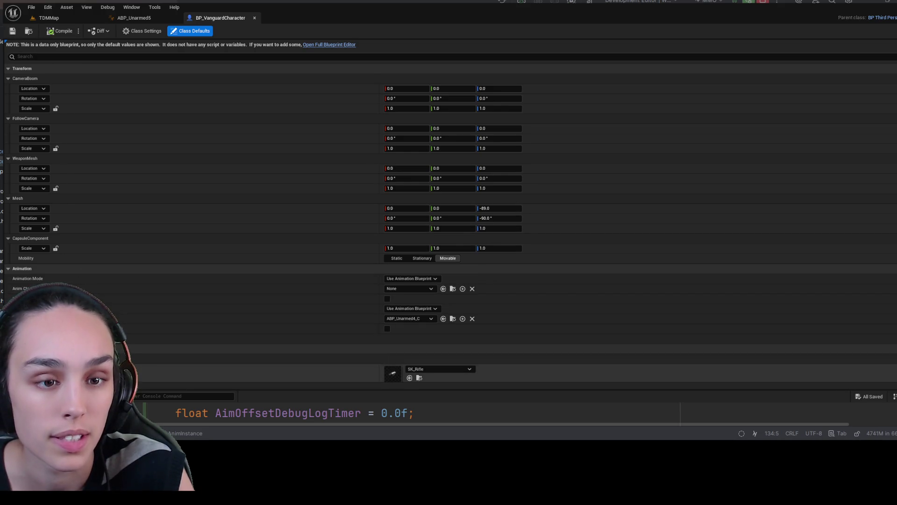
# Browse to Mannequins/Anims/Unarmed and select the ABP_Unarmed5 asset.
pyautogui.hotkey('ctrl', 'space')
pyautogui.doubleClick(260, 182)
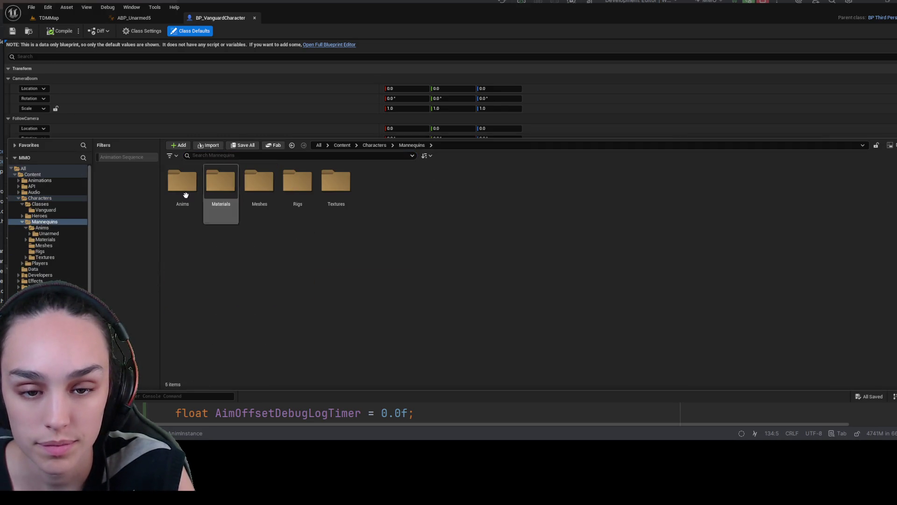
pyautogui.doubleClick(182, 182)
pyautogui.doubleClick(183, 182)
pyautogui.click(262, 205)
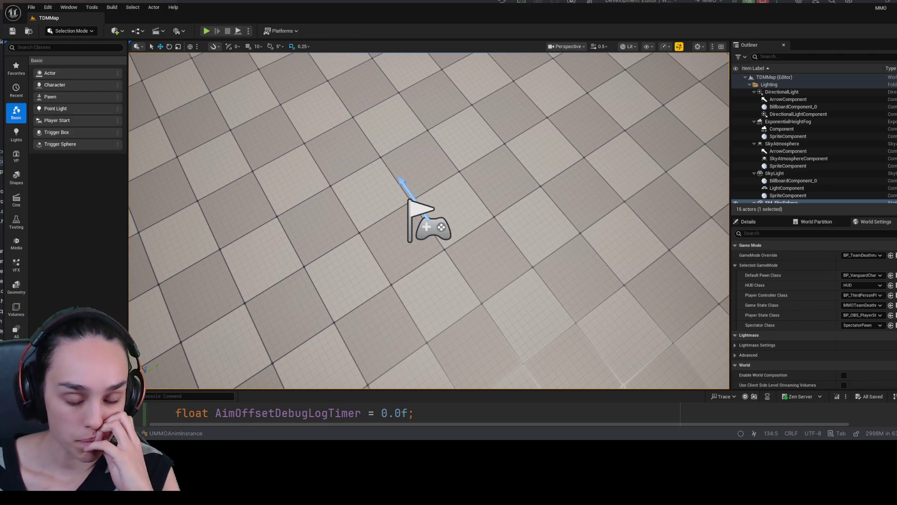
# In ABP_Unarmed4, set Aim Offset Debug Log Interval to 1.0, then compile and save.
pyautogui.hotkey('ctrl', 'space')
pyautogui.click(224, 149)
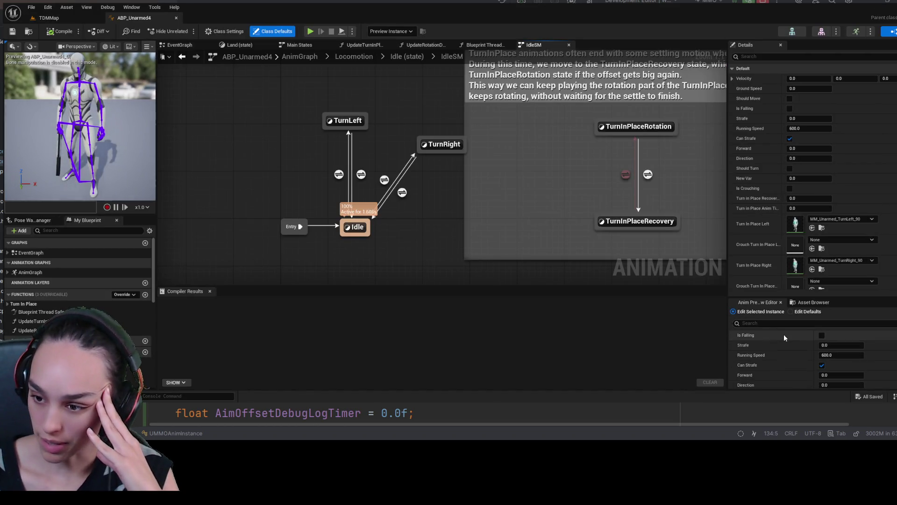
pyautogui.click(769, 323)
pyautogui.write('deb')
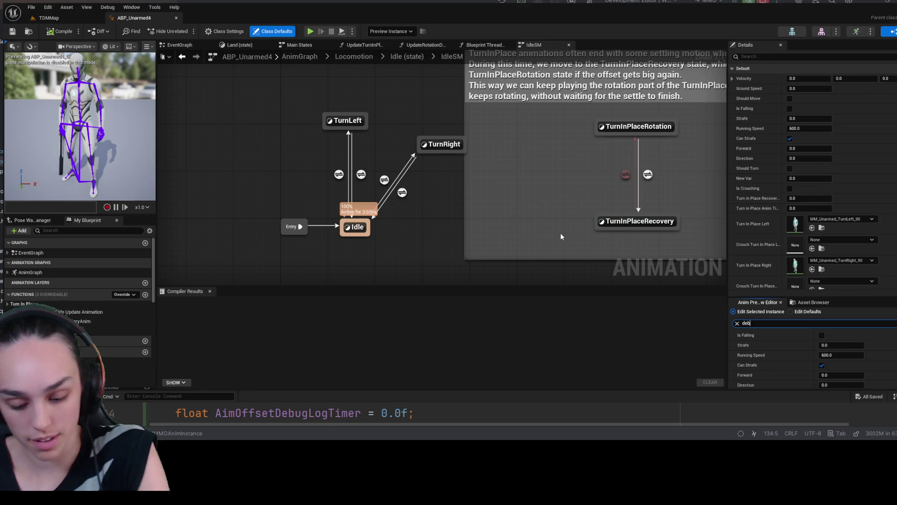
pyautogui.write('ug')
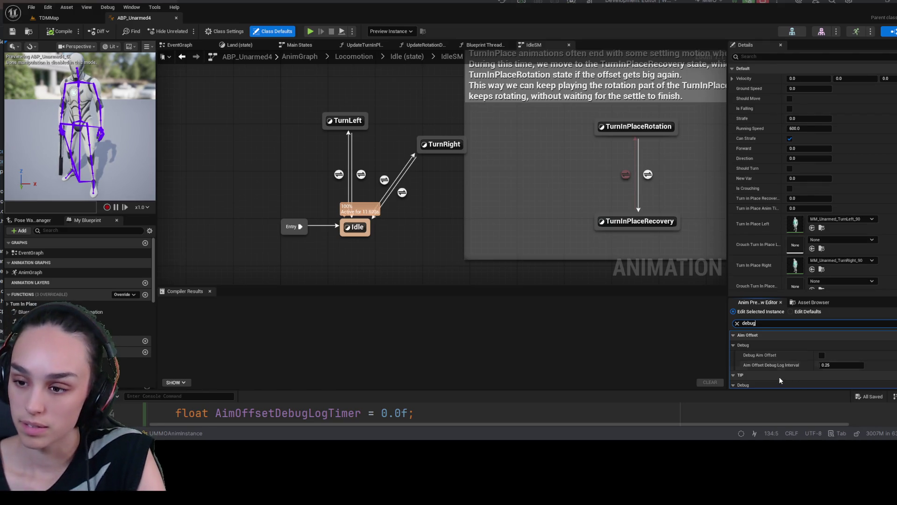
pyautogui.click(867, 345)
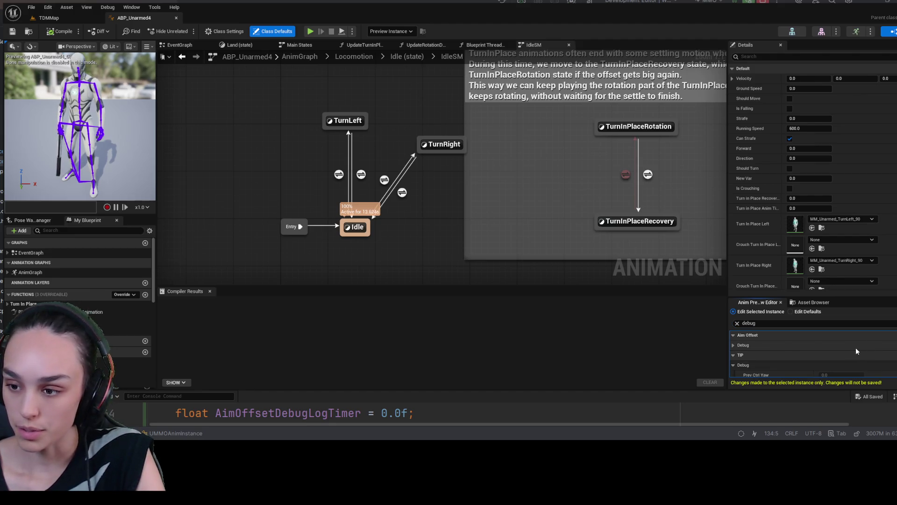
pyautogui.click(12, 32)
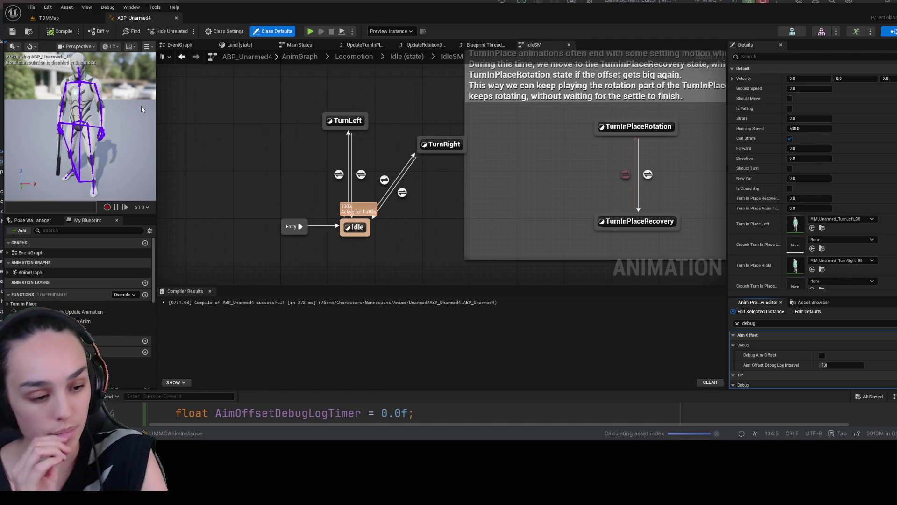
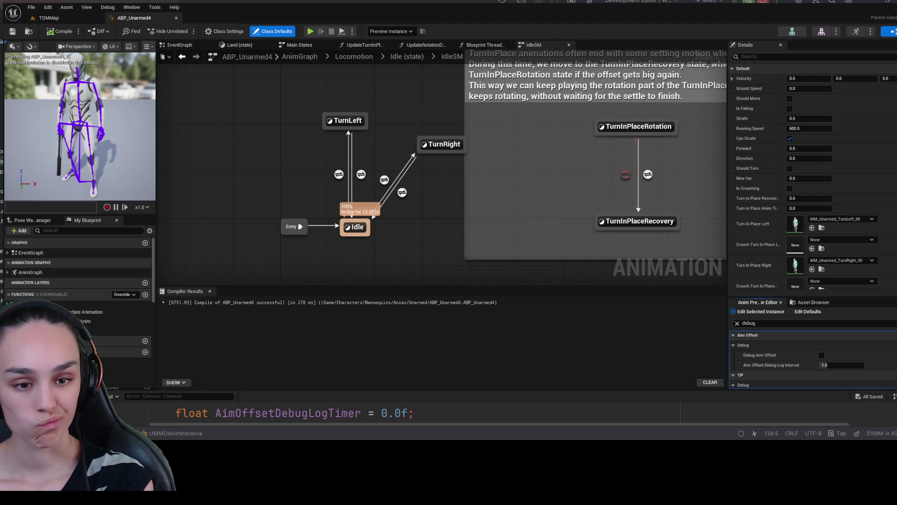
# Open BP_ThirdPersonCharacter from Content > ThirdPerson > Blueprints in the Content Drawer.
pyautogui.hotkey('ctrl', 'space')
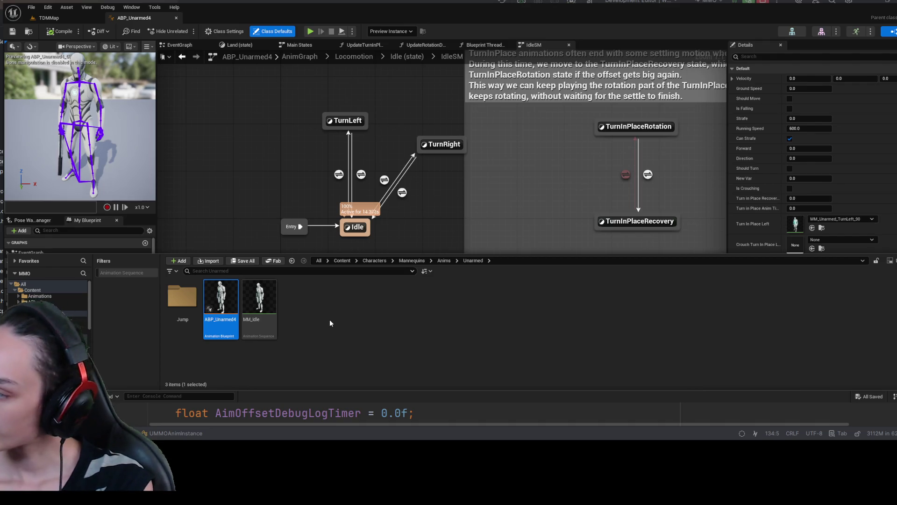
pyautogui.click(347, 261)
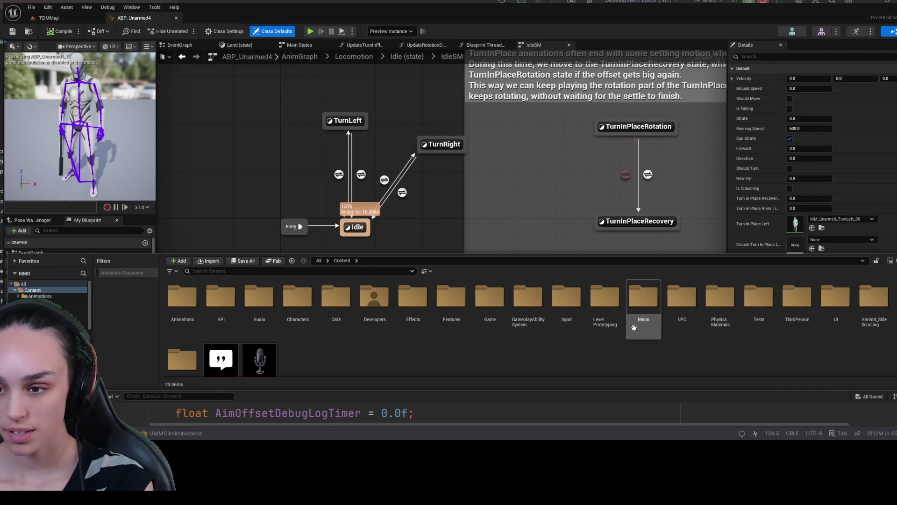
pyautogui.doubleClick(790, 304)
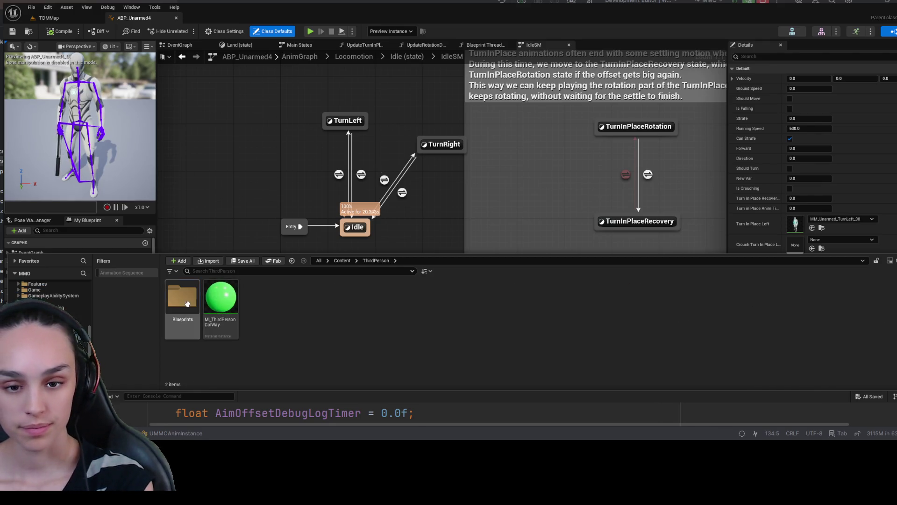
pyautogui.doubleClick(182, 295)
pyautogui.click(183, 294)
pyautogui.doubleClick(185, 298)
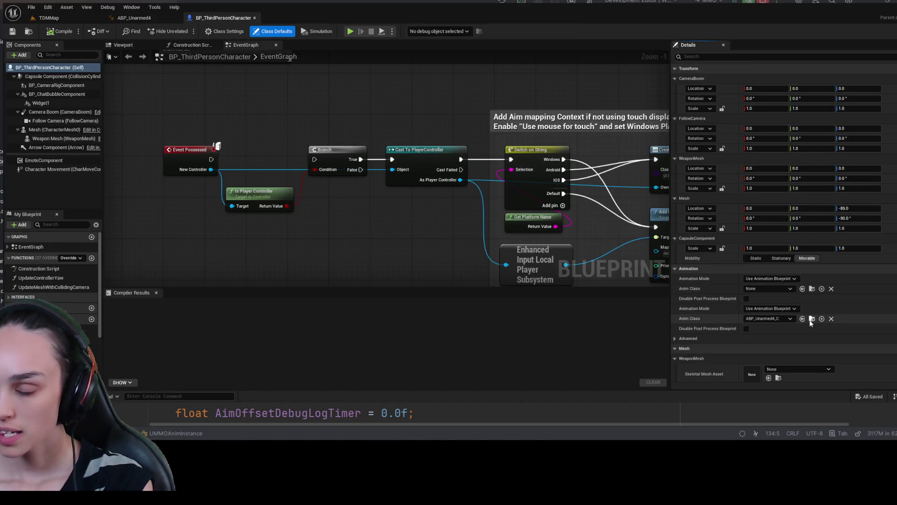
# Open the ABP_Unarmed4 anim blueprint, then the character's SKM_Quinn_Simple mesh from its Details.
pyautogui.click(811, 319)
pyautogui.doubleClick(219, 187)
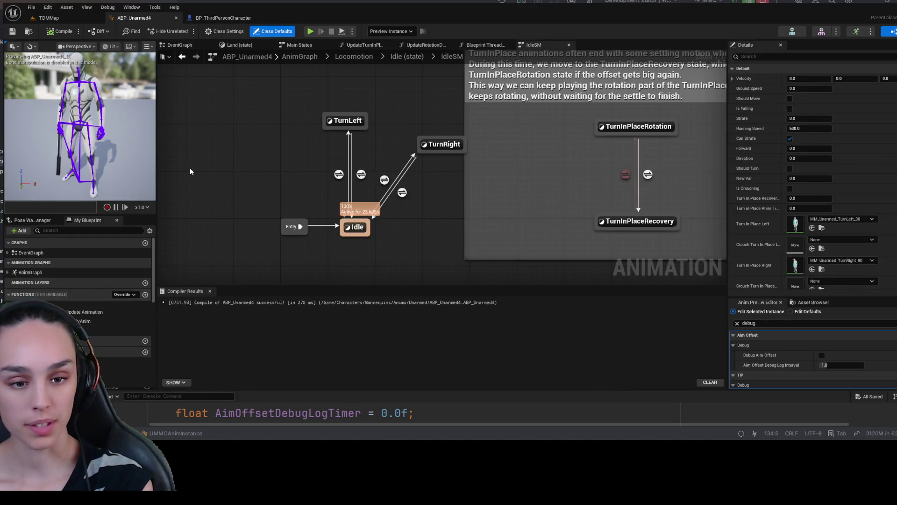
pyautogui.click(223, 19)
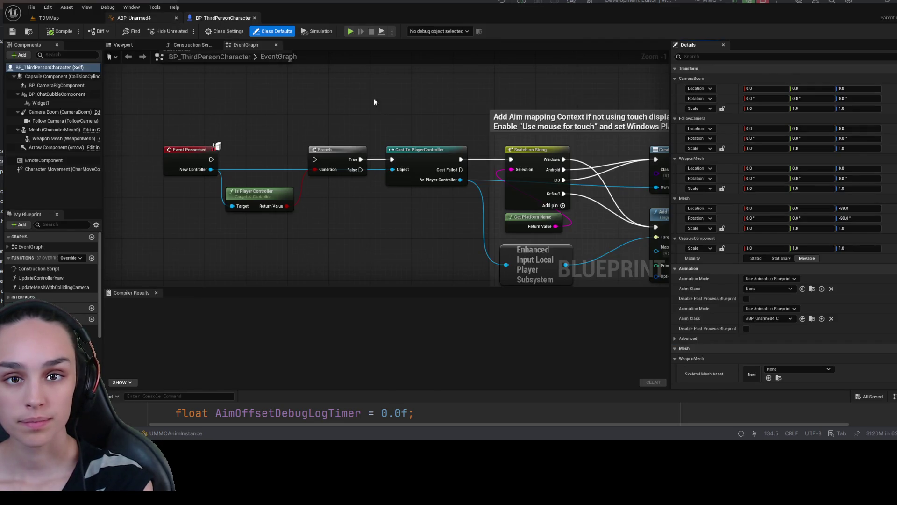
pyautogui.scroll(-5, 798, 323)
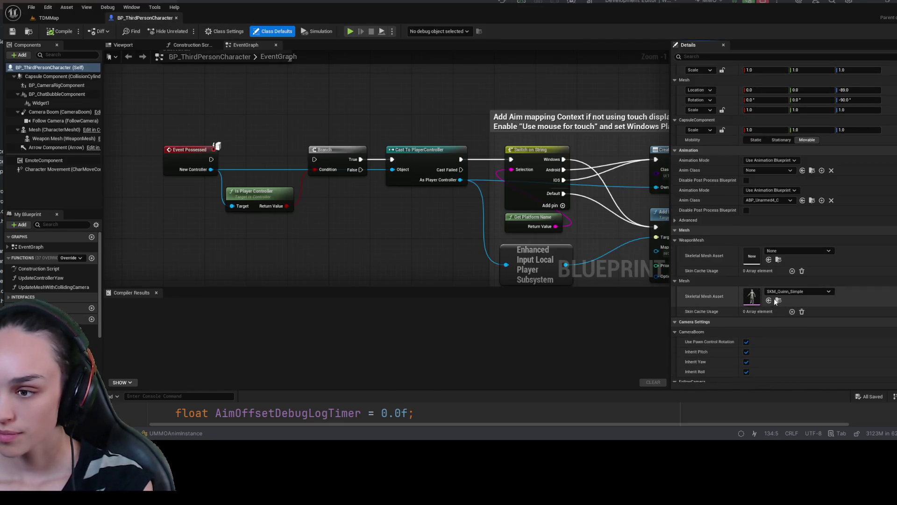
pyautogui.click(778, 300)
pyautogui.doubleClick(262, 179)
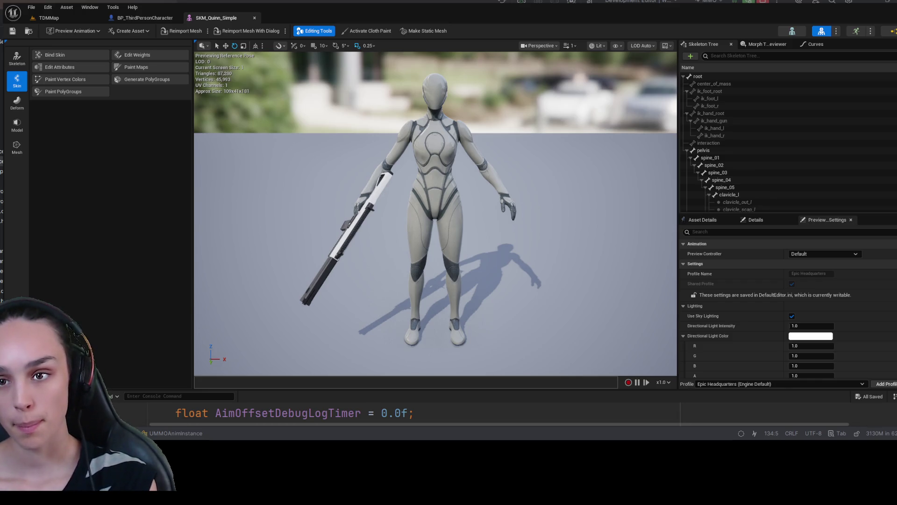
pyautogui.press('f')
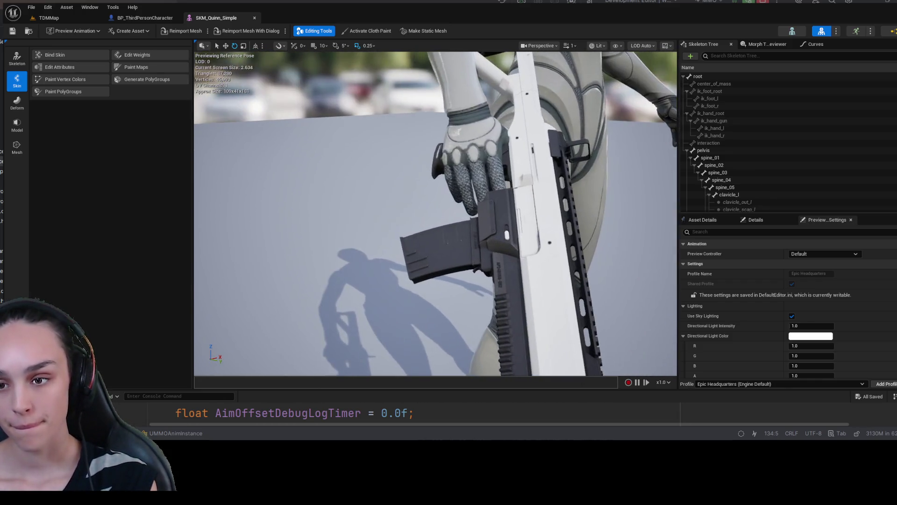
pyautogui.scroll(-5, 459, 195)
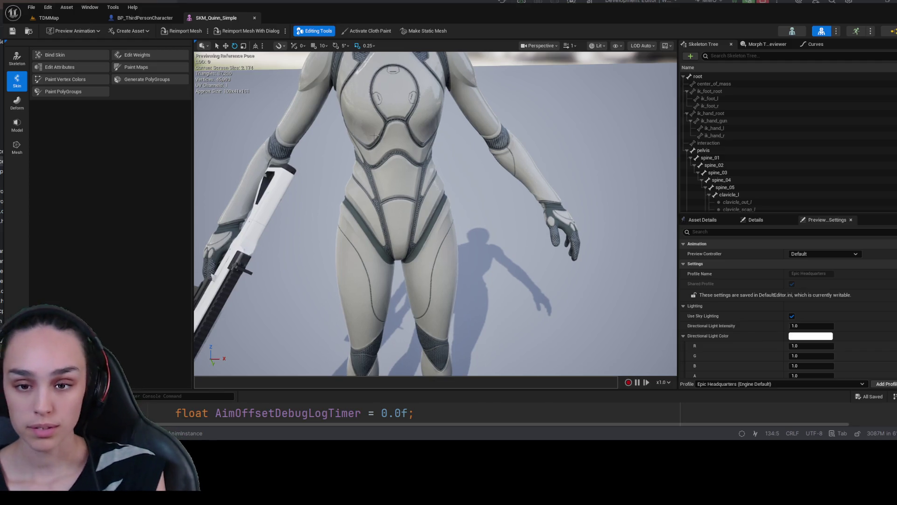
# Review the BP_ThirdPersonCharacter blueprint's details.
pyautogui.click(145, 18)
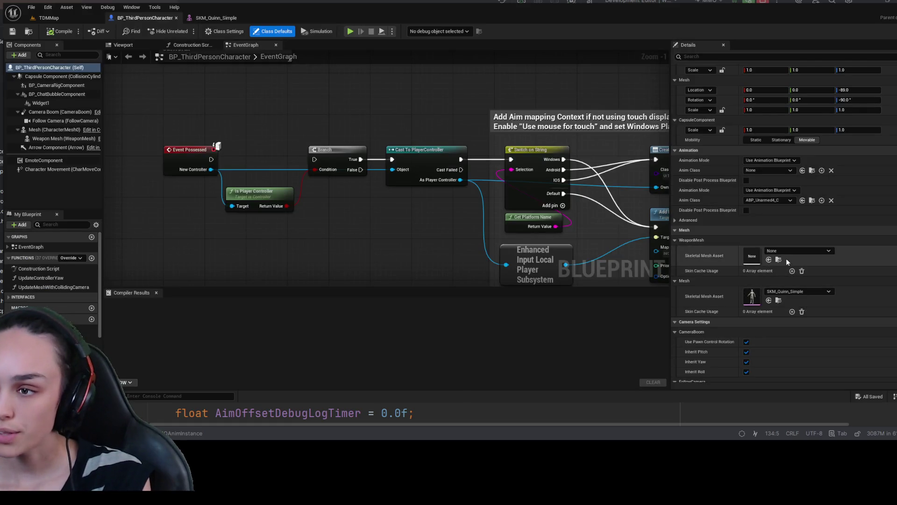
pyautogui.scroll(-5, 786, 258)
pyautogui.scroll(4, 786, 260)
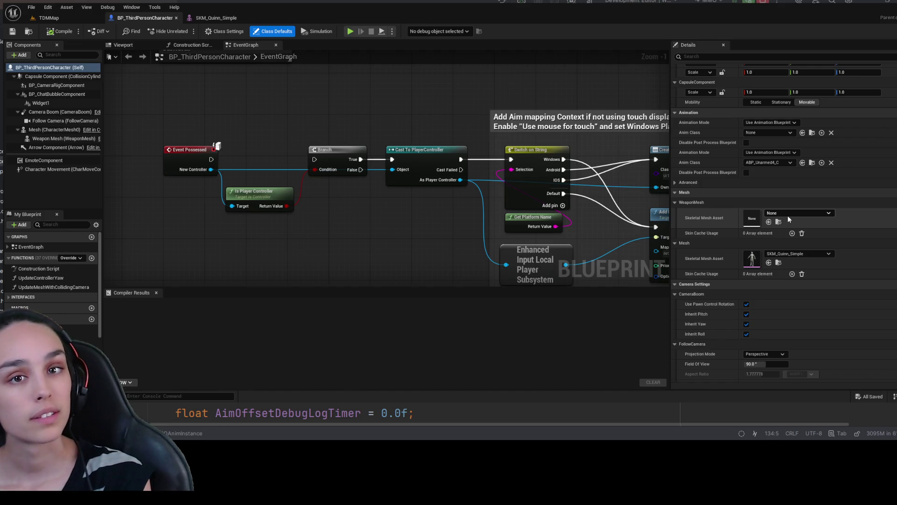
# In the TDMMap Content Drawer, browse to Characters > Classes > Vanguard and select BP_VanguardCharacter.
pyautogui.click(69, 21)
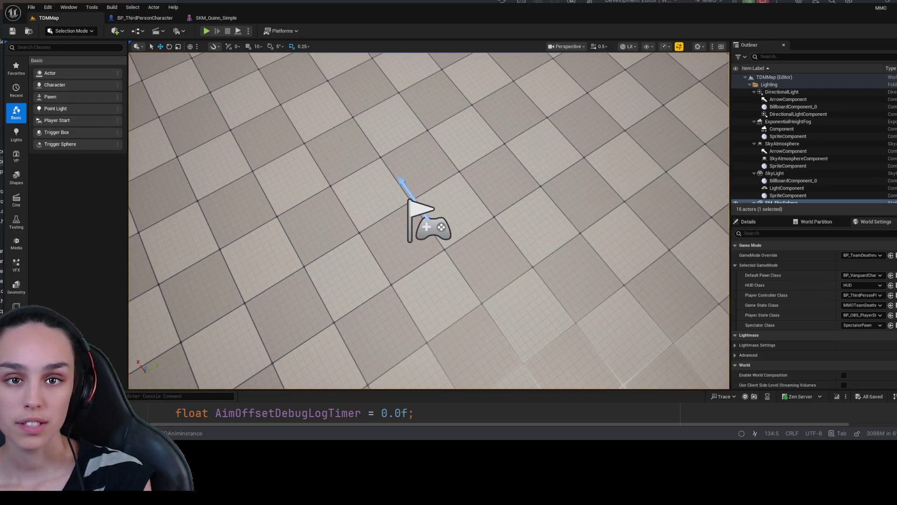
pyautogui.hotkey('ctrl', 'space')
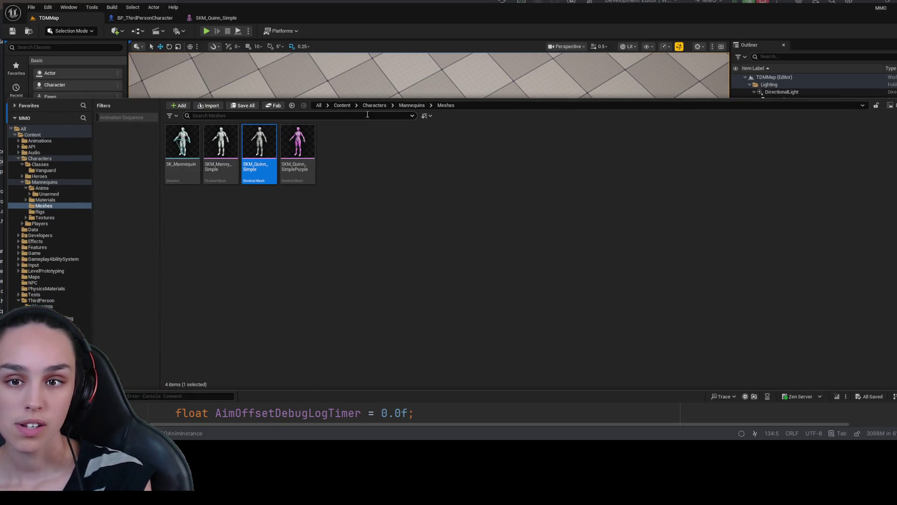
pyautogui.click(342, 105)
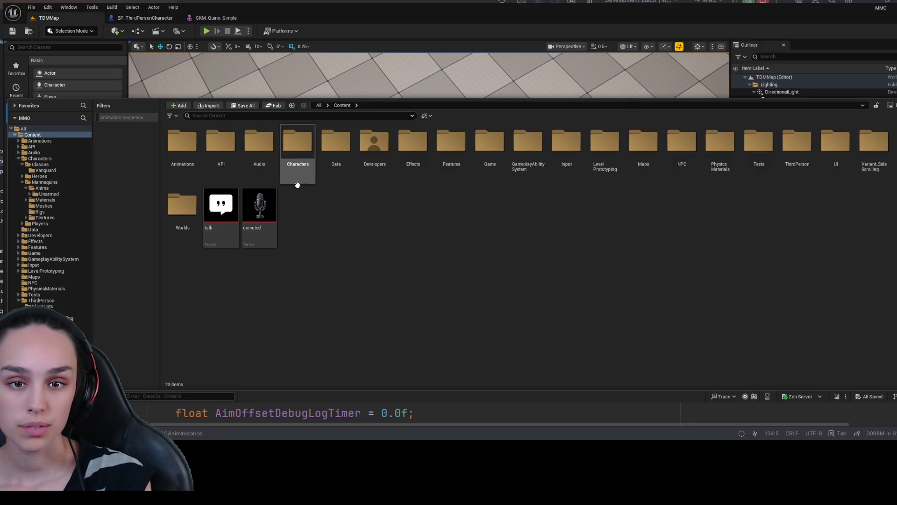
pyautogui.doubleClick(298, 158)
pyautogui.doubleClick(198, 157)
pyautogui.doubleClick(195, 160)
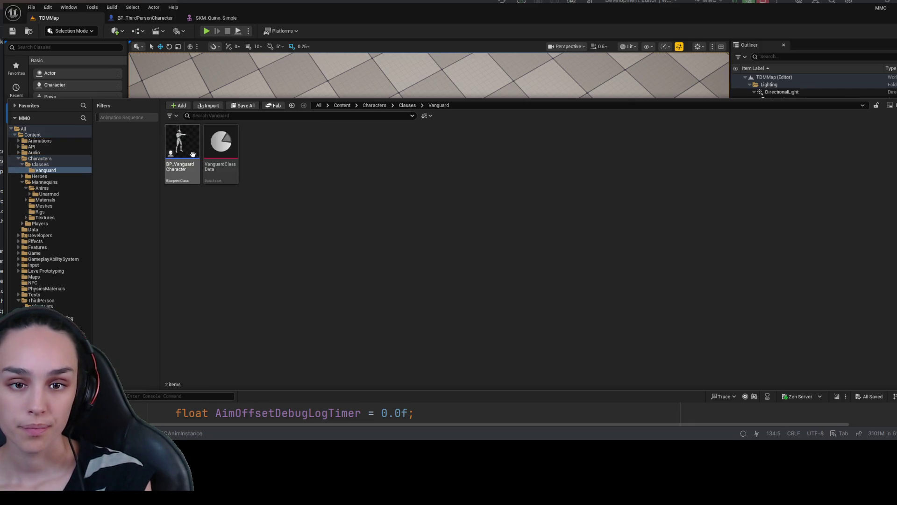
pyautogui.click(195, 161)
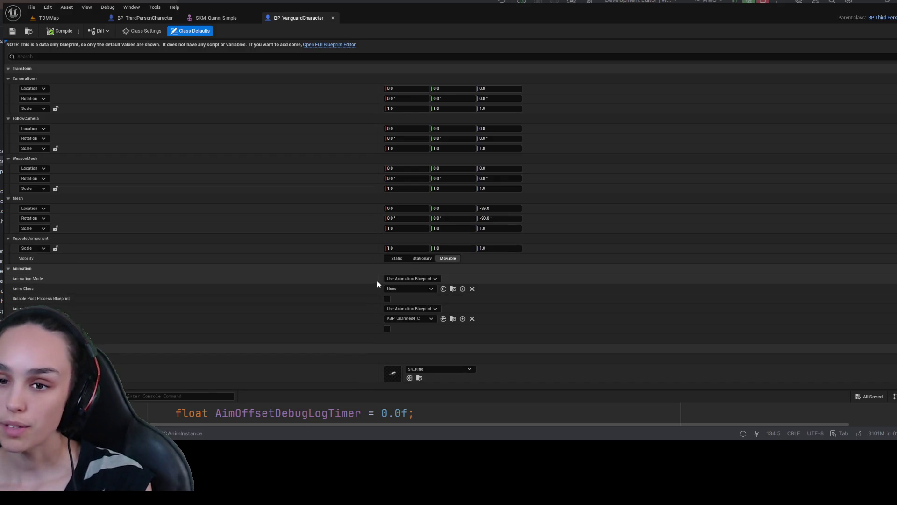
# Locate the SK_Rifle weapon mesh assigned in BP_VanguardCharacter's defaults.
pyautogui.scroll(-2, 445, 325)
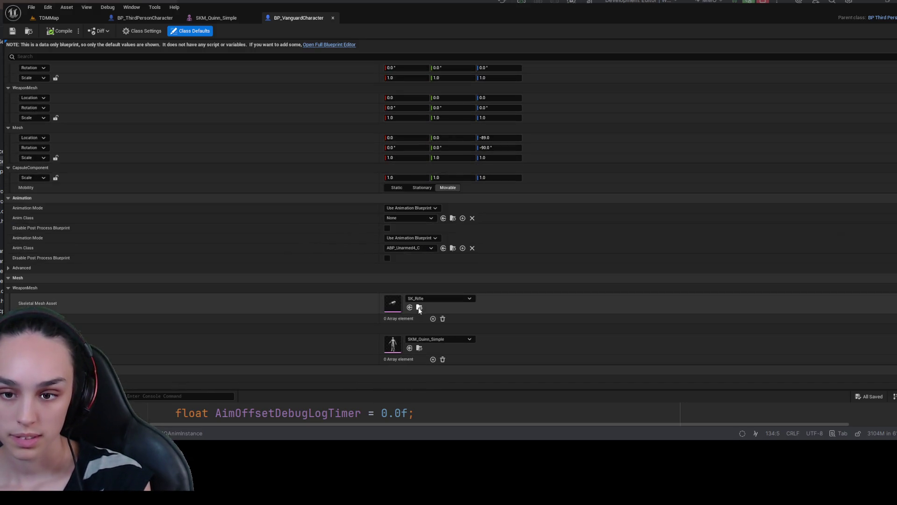
pyautogui.click(419, 307)
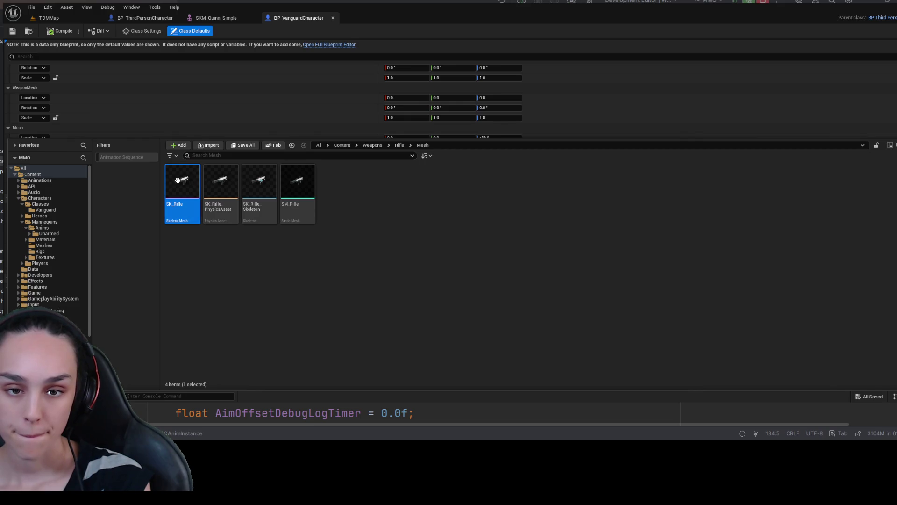
pyautogui.hotkey('ctrl', 'space')
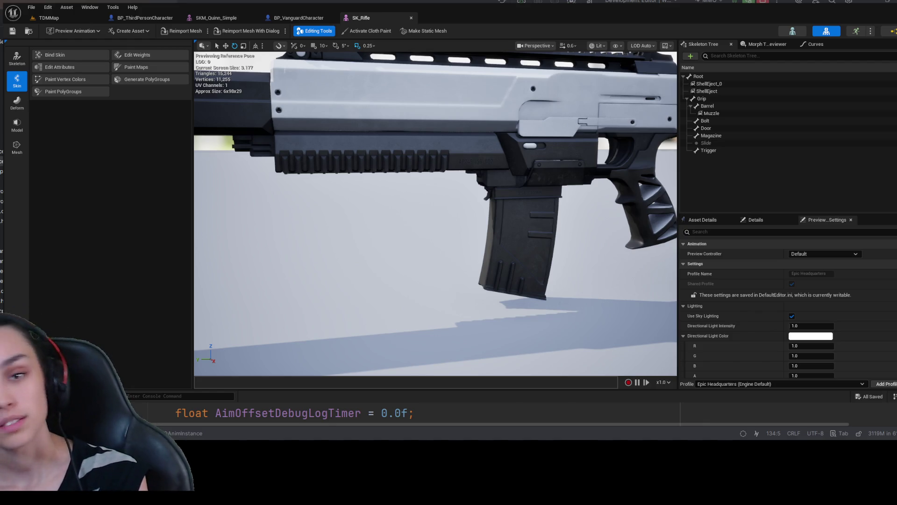
# Switch to Skeleton mode and inspect the Barrel, Muzzle and Magazine bones, framing each.
pyautogui.click(17, 58)
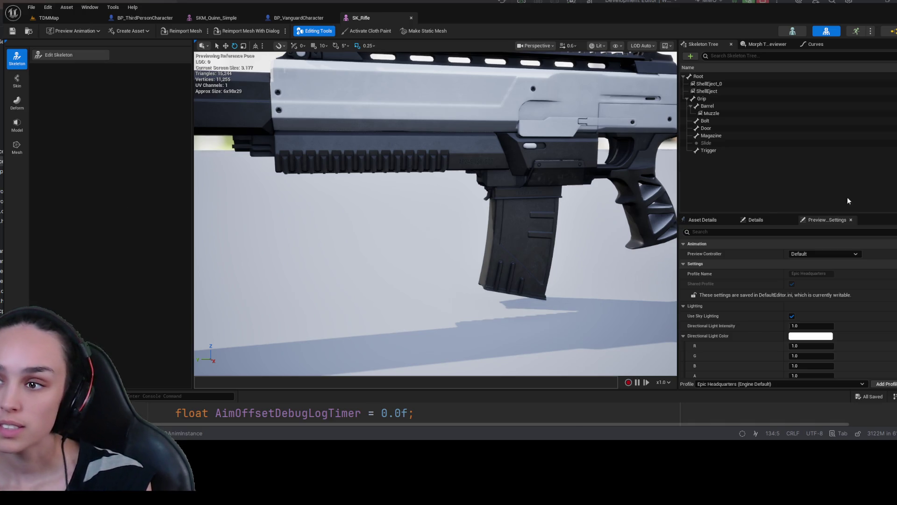
pyautogui.click(727, 106)
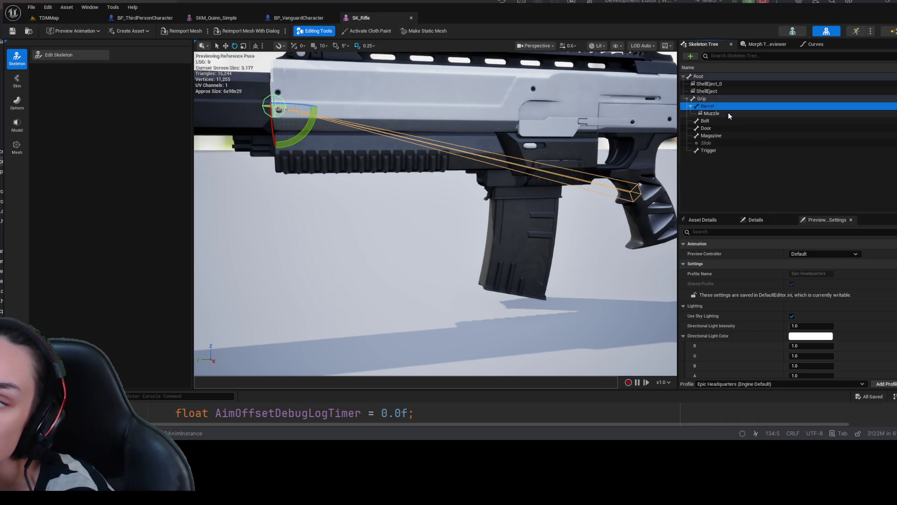
pyautogui.click(728, 114)
pyautogui.press('f')
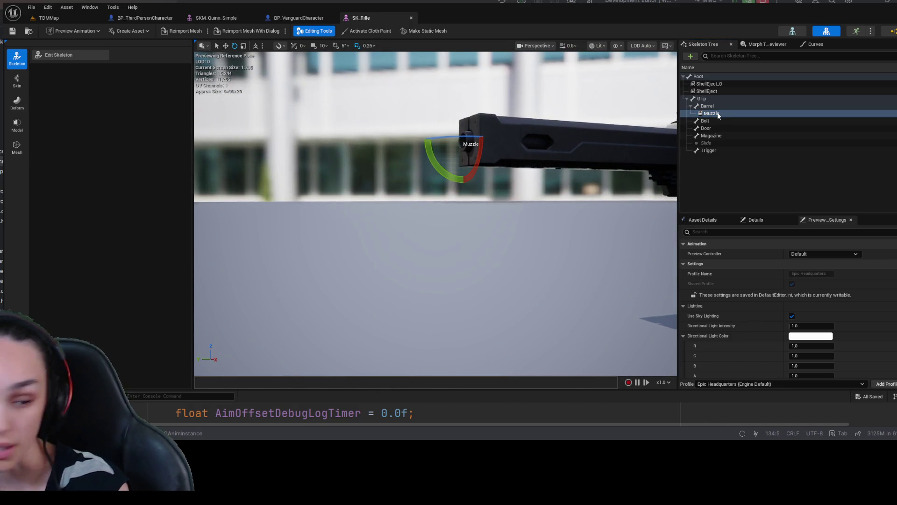
pyautogui.click(720, 138)
pyautogui.press('f')
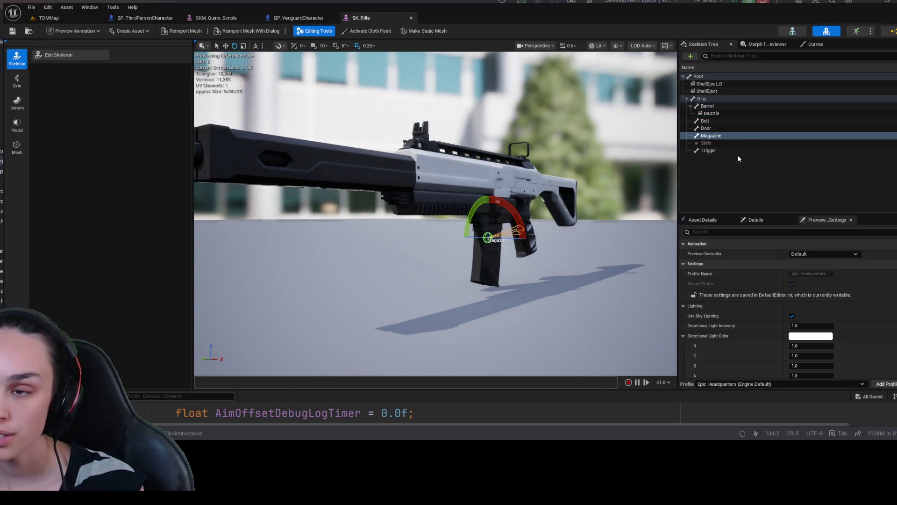
# Inspect the Door, Bolt, Grip, ShellEject and ShellEject_0 bones, collapse Grip, and select Root.
pyautogui.click(729, 128)
pyautogui.click(720, 122)
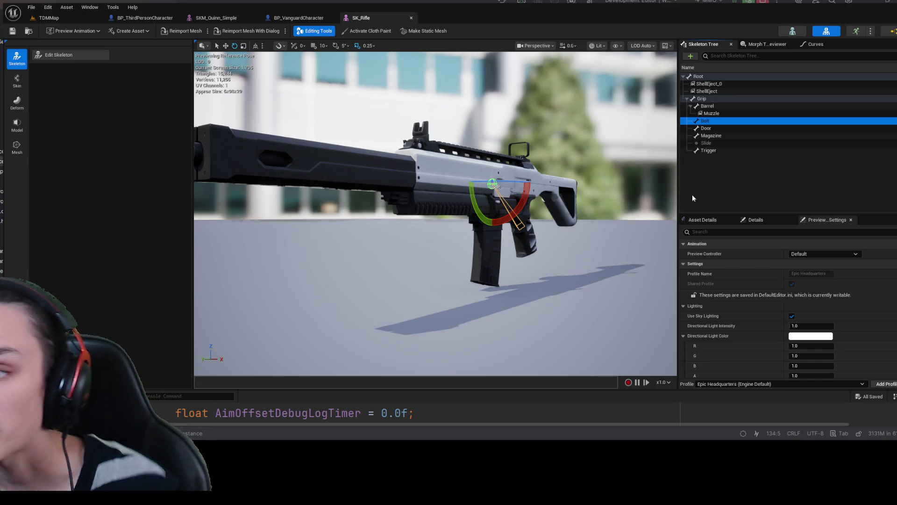
pyautogui.click(732, 97)
pyautogui.click(727, 92)
pyautogui.click(729, 84)
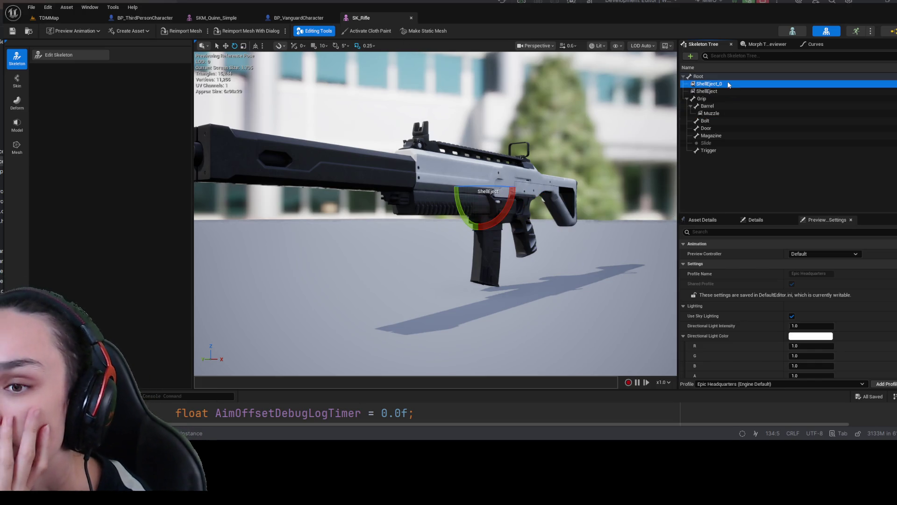
pyautogui.click(721, 76)
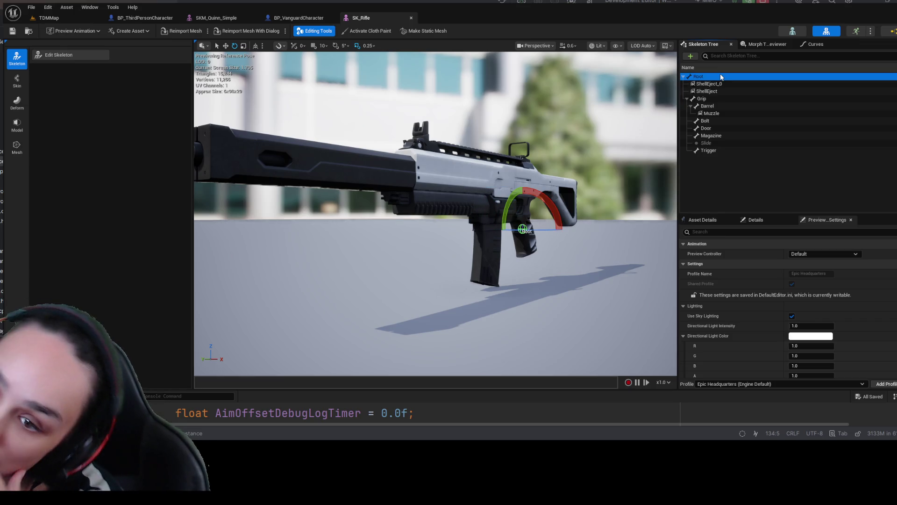
pyautogui.click(687, 99)
pyautogui.click(702, 100)
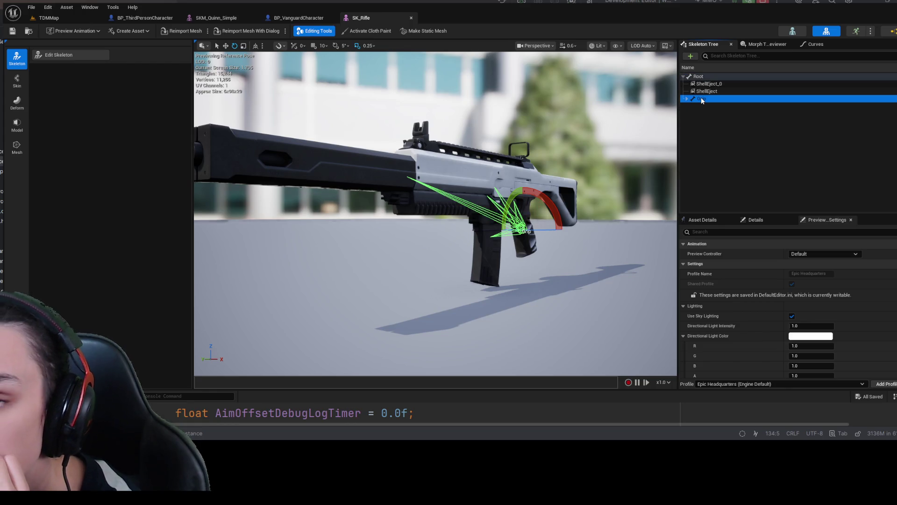
pyautogui.click(707, 77)
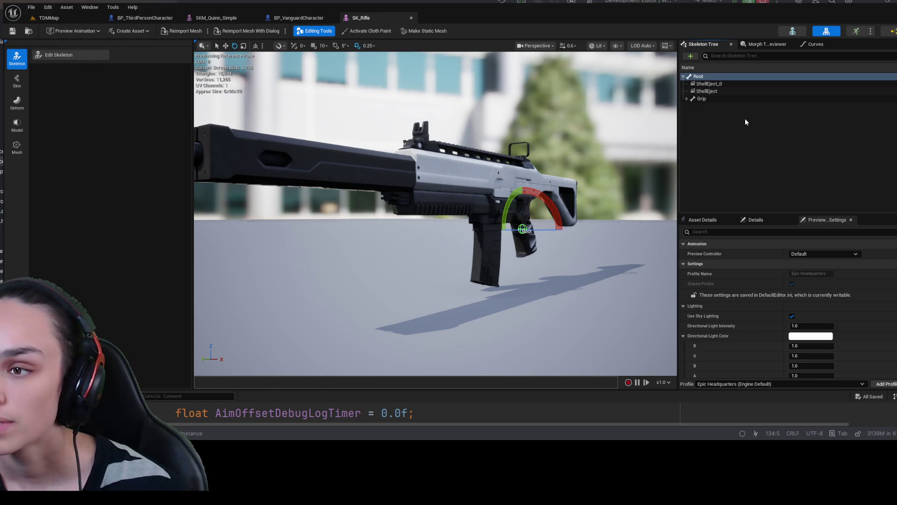
# Paste a socket onto Root, delete RootSocket, then undo twice to restore it as LeftHandIK.
pyautogui.hotkey('ctrl', 'v')
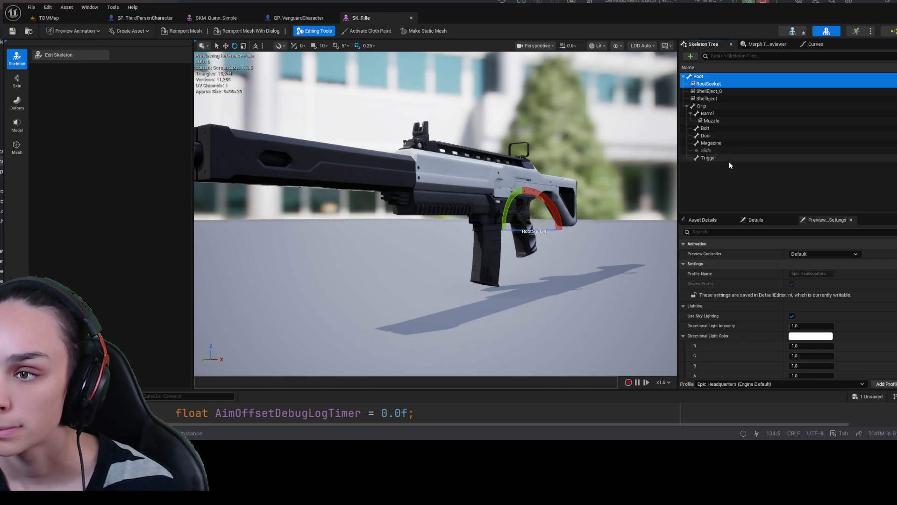
pyautogui.click(728, 176)
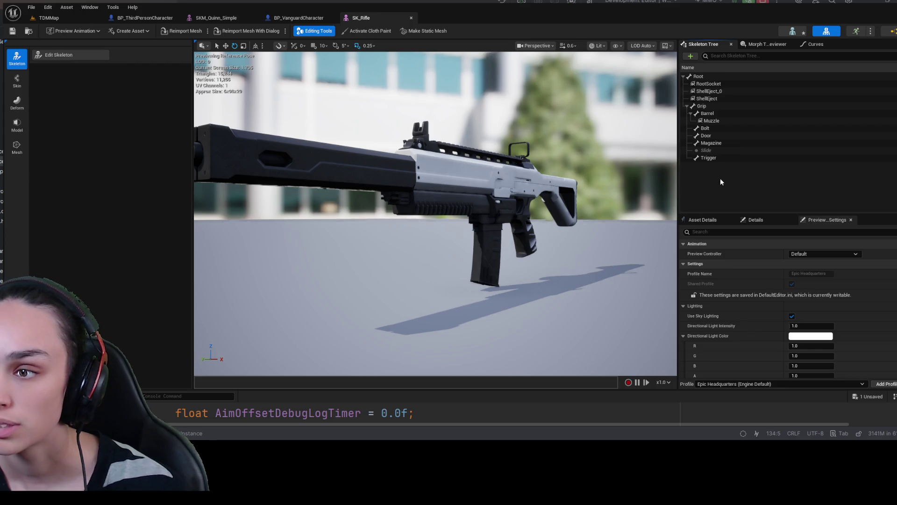
pyautogui.click(716, 84)
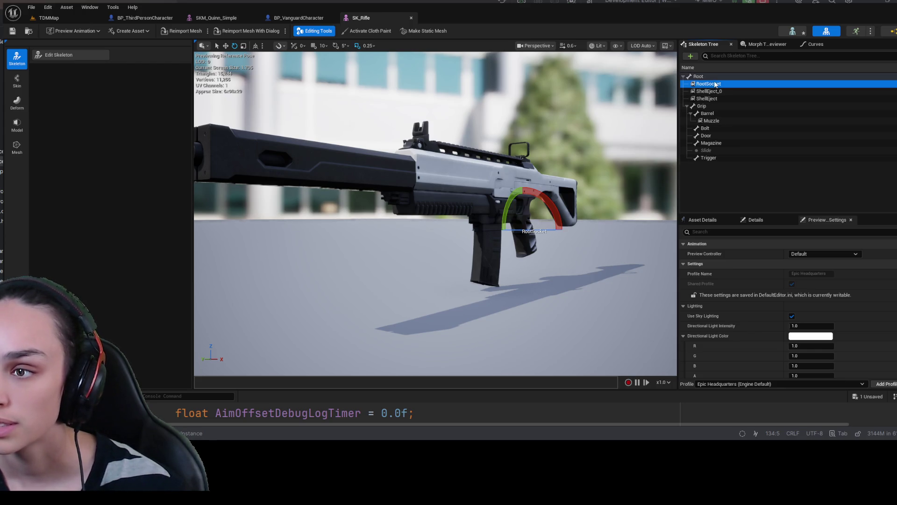
pyautogui.press('Delete')
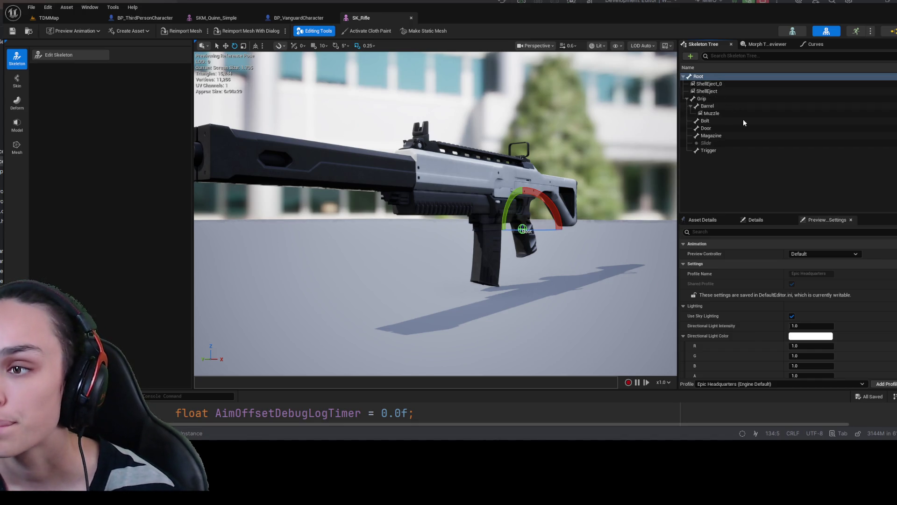
pyautogui.hotkey('ctrl', 'z')
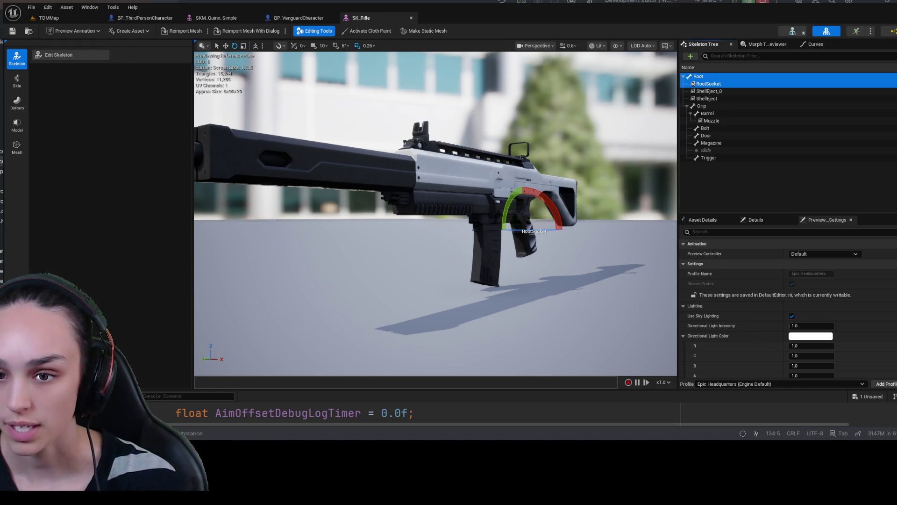
pyautogui.hotkey('ctrl', 'z')
pyautogui.hotkey('ctrl', 'z')
pyautogui.hotkey('ctrl', 'z')
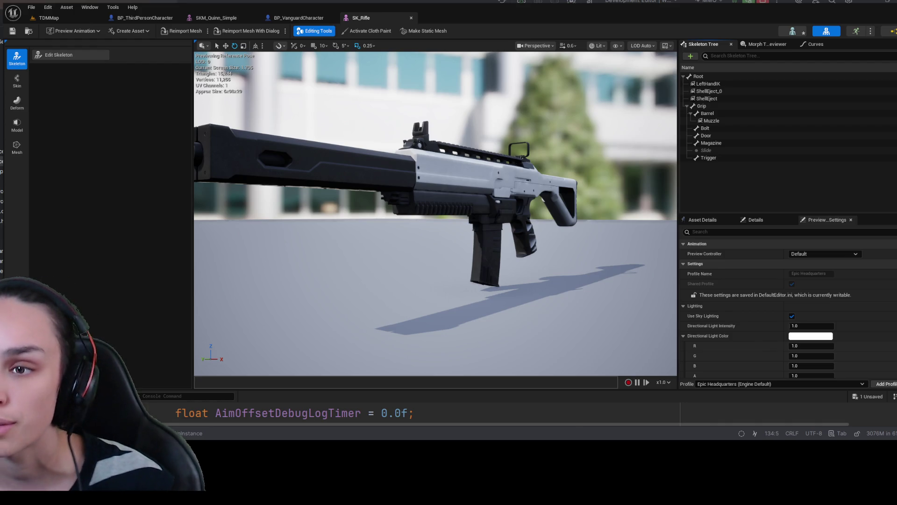
# Orbit around the rifle, select the LeftHandIK socket and switch to the move gizmo.
pyautogui.moveTo(656, 201)
pyautogui.mouseDown()
pyautogui.moveTo(608, 206)
pyautogui.moveTo(551, 182)
pyautogui.moveTo(537, 197)
pyautogui.moveTo(474, 172)
pyautogui.moveTo(435, 191)
pyautogui.moveTo(430, 206)
pyautogui.moveTo(439, 192)
pyautogui.moveTo(421, 187)
pyautogui.moveTo(406, 199)
pyautogui.moveTo(328, 200)
pyautogui.mouseUp()
pyautogui.click(708, 84)
pyautogui.press('w')
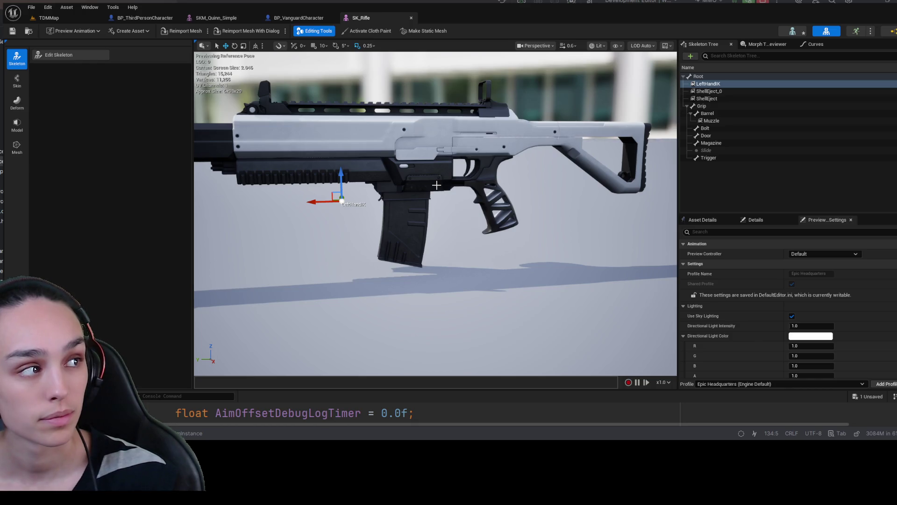
pyautogui.moveTo(437, 185); pyautogui.dragTo(309, 188)
pyautogui.scroll(6, 526, 255)
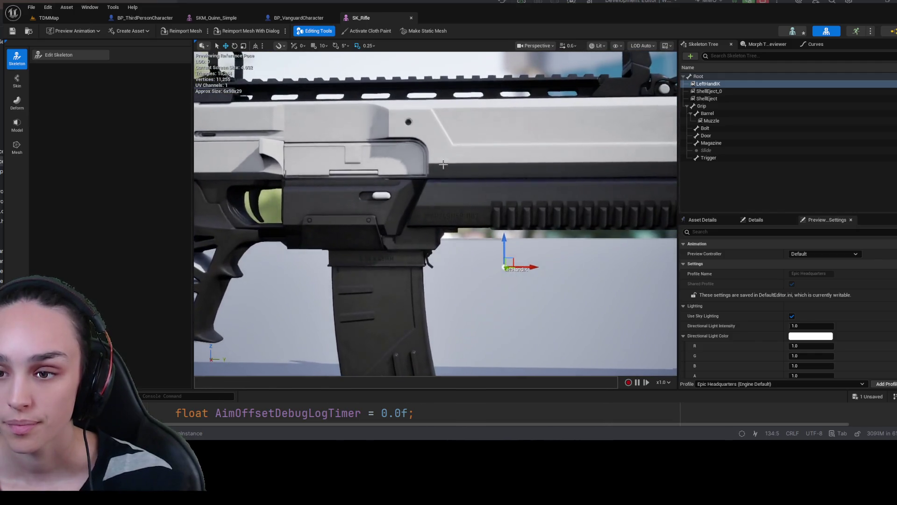
pyautogui.moveTo(526, 254)
pyautogui.mouseDown()
pyautogui.moveTo(528, 285)
pyautogui.moveTo(468, 234)
pyautogui.moveTo(482, 243)
pyautogui.moveTo(499, 236)
pyautogui.moveTo(486, 235)
pyautogui.mouseUp()
pyautogui.click(708, 83)
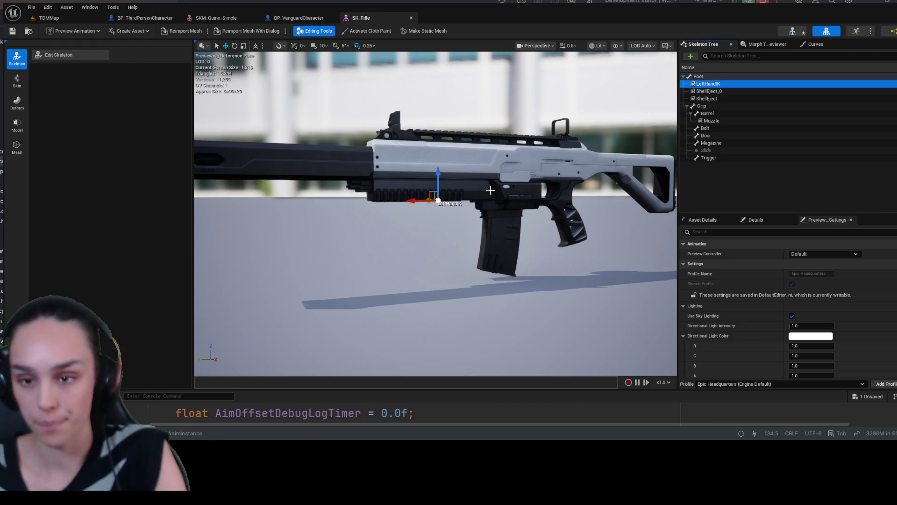
pyautogui.scroll(5, 453, 223)
pyautogui.scroll(-4, 453, 223)
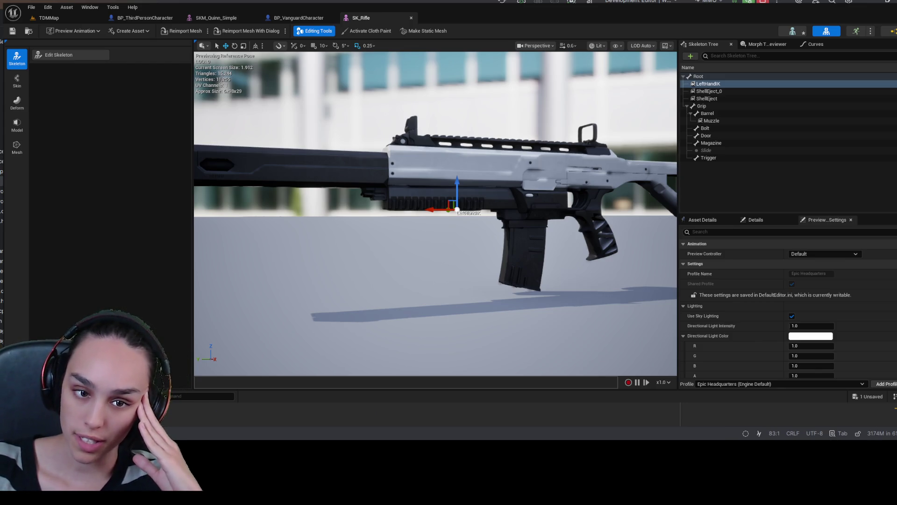
# In MMOCharacter.h, go to the HasWeapon and GetWeapon getters and add a // comment.
pyautogui.hotkey('ctrl', 'Tab')
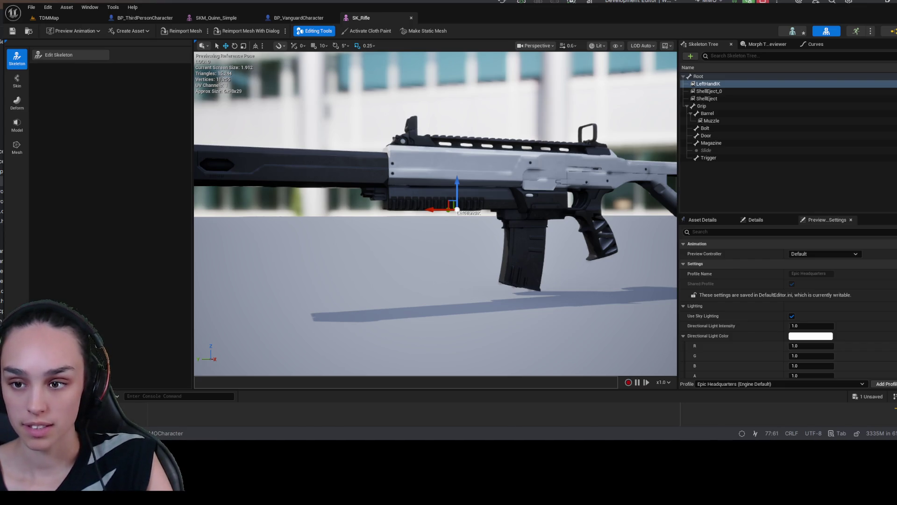
pyautogui.press('Down')
pyautogui.press('Down')
pyautogui.press('Down')
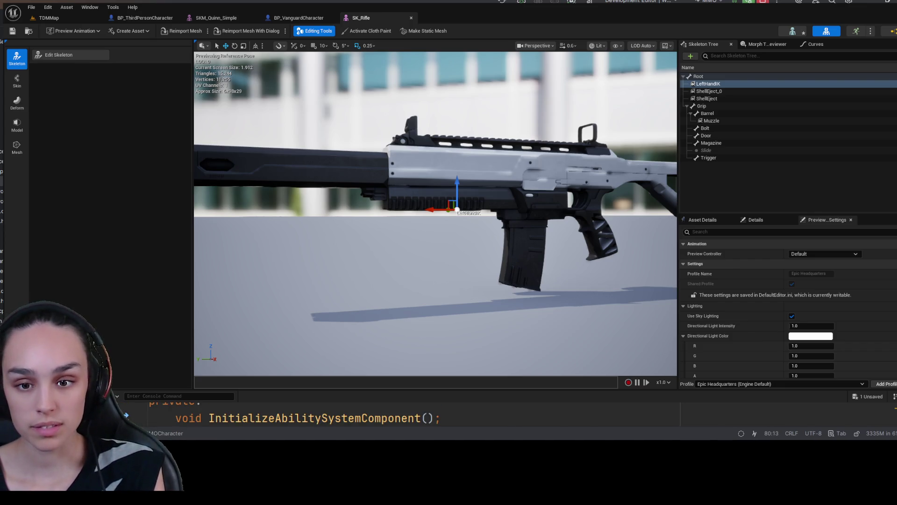
pyautogui.press('Right')
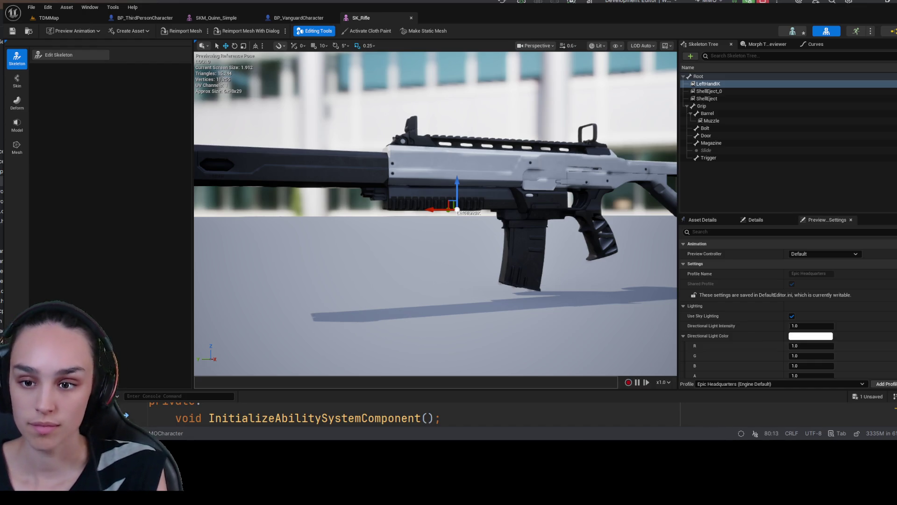
pyautogui.press('Down')
pyautogui.press('Up')
pyautogui.press('End')
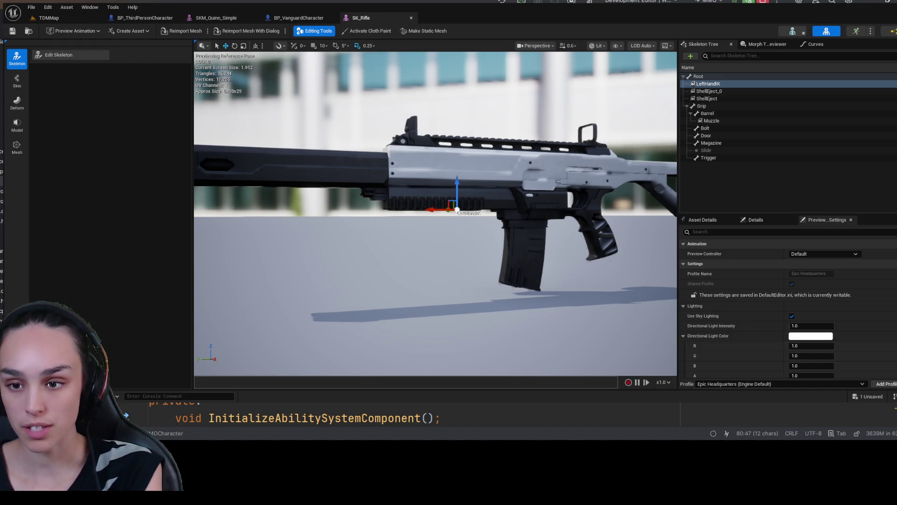
pyautogui.write('//')
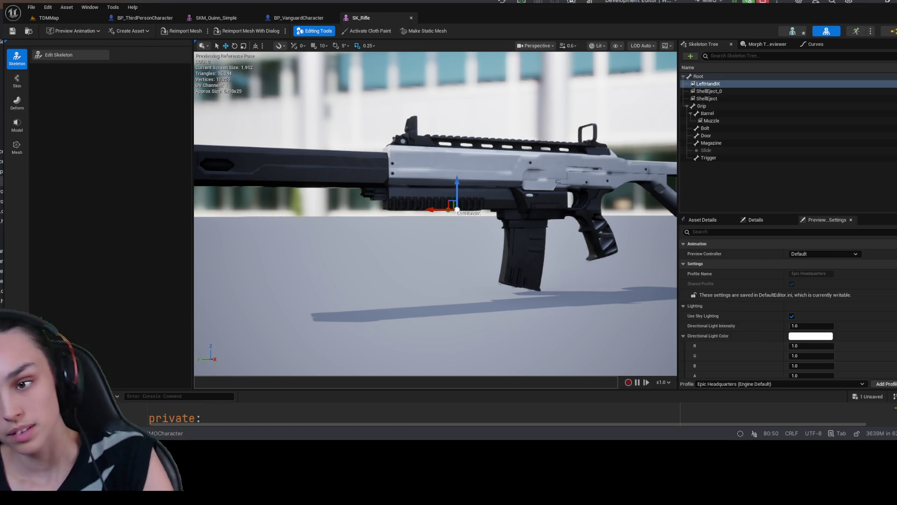
pyautogui.press('Up')
pyautogui.press('Up')
pyautogui.press('Up')
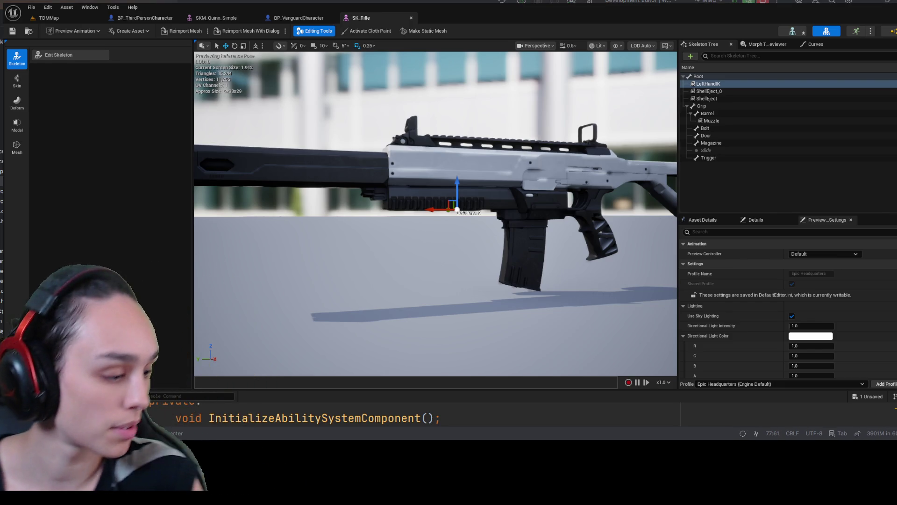
pyautogui.hotkey('alt', 'Tab')
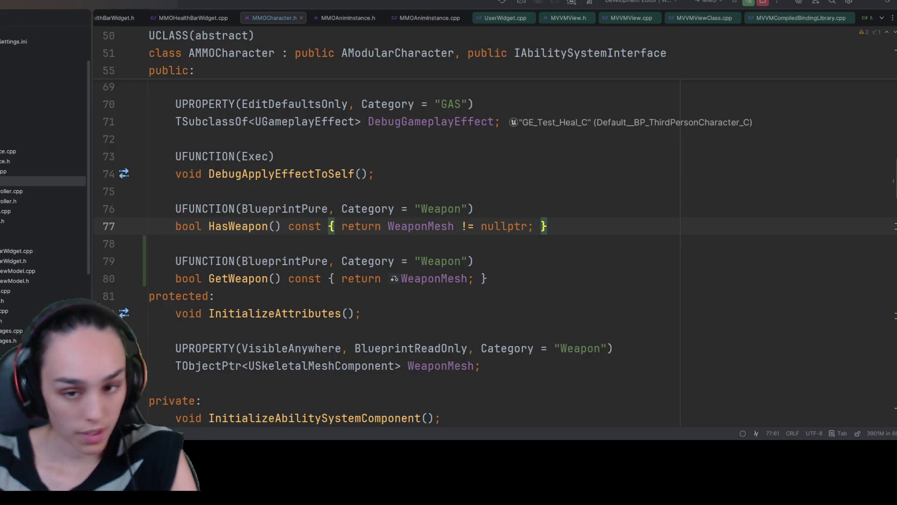
# In MMOAnimInstance.h, add a #pragma region LeftHandWeaponIK block after the AimOffset region.
pyautogui.click(348, 18)
pyautogui.scroll(-3, 208, 223)
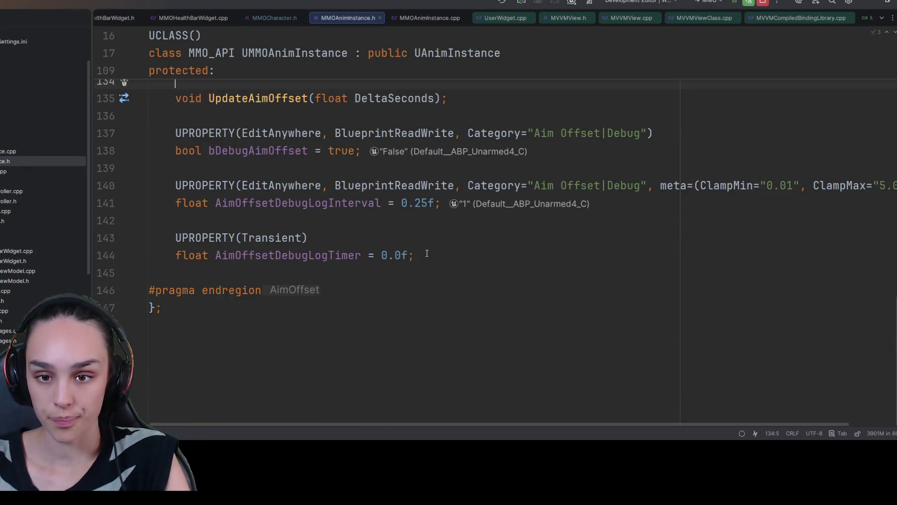
pyautogui.scroll(6, 208, 222)
pyautogui.scroll(1, 207, 222)
pyautogui.scroll(-6, 208, 222)
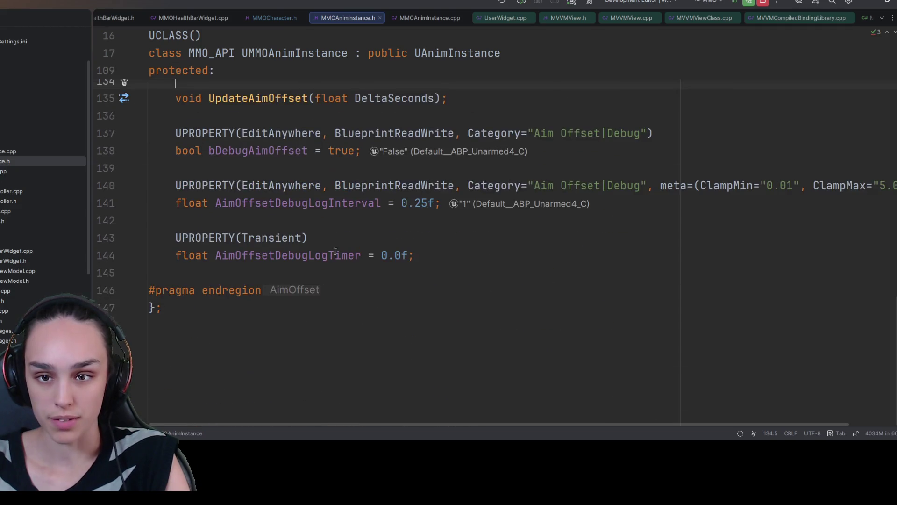
pyautogui.click(346, 282)
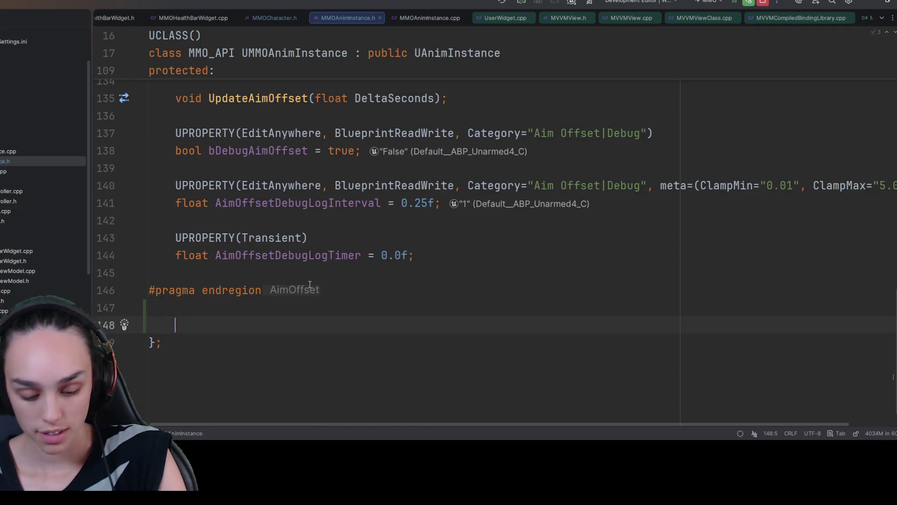
pyautogui.write('#prg')
pyautogui.press('BackSpace')
pyautogui.press('BackSpace')
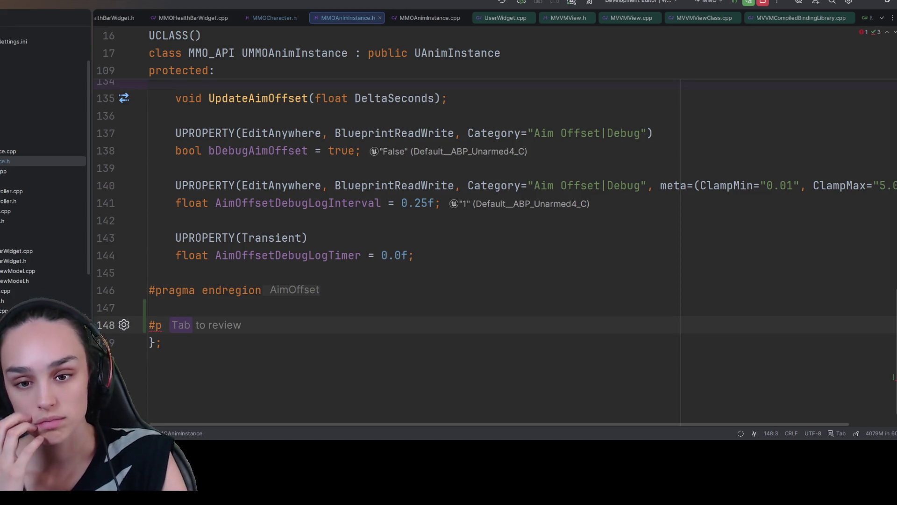
pyautogui.write('ragm')
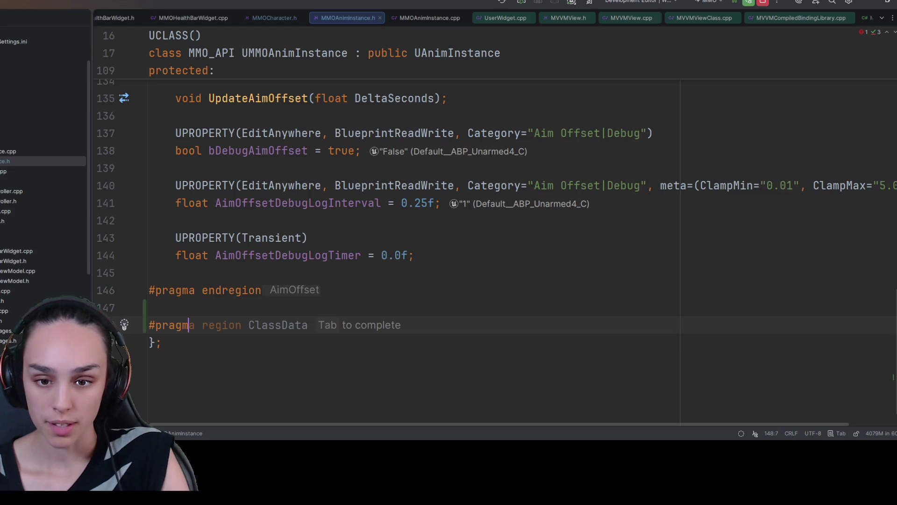
pyautogui.press('Tab')
pyautogui.press('BackSpace')
pyautogui.press('BackSpace')
pyautogui.press('BackSpace')
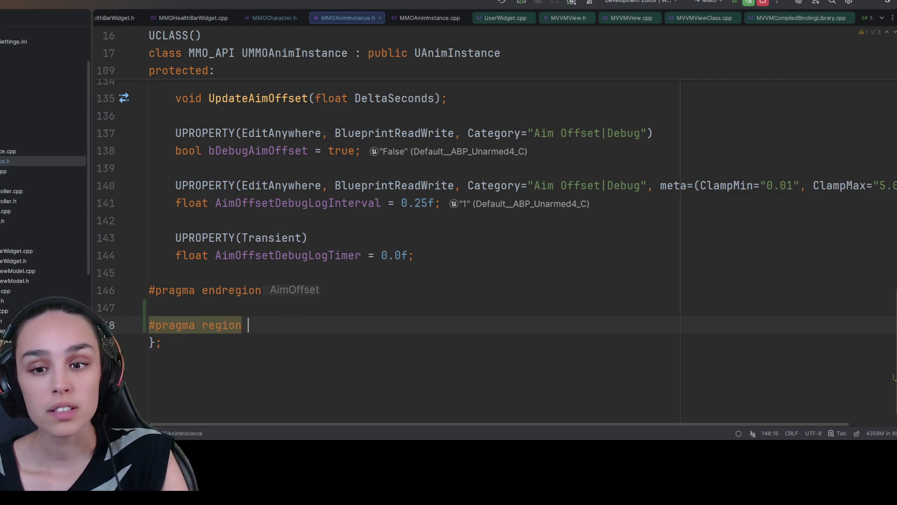
pyautogui.write('LeftHandWe')
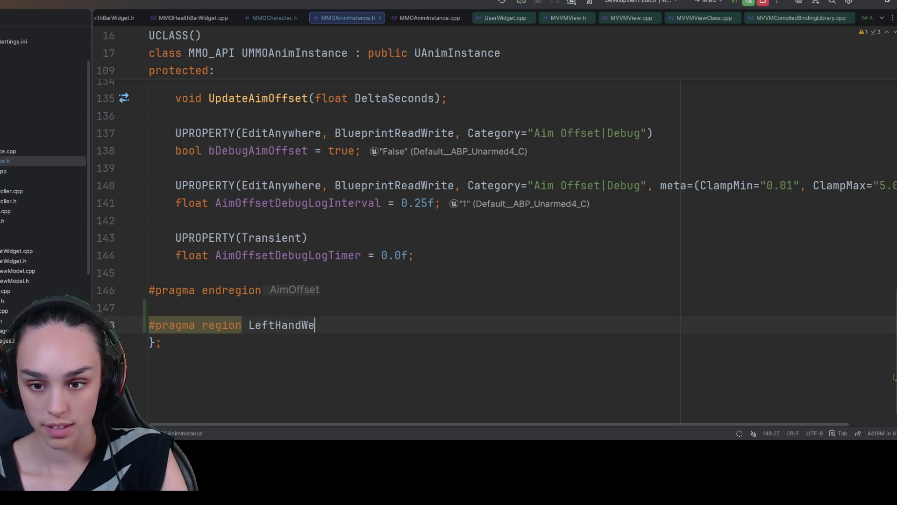
pyautogui.write('aponIK')
pyautogui.press('Return')
pyautogui.press('Return')
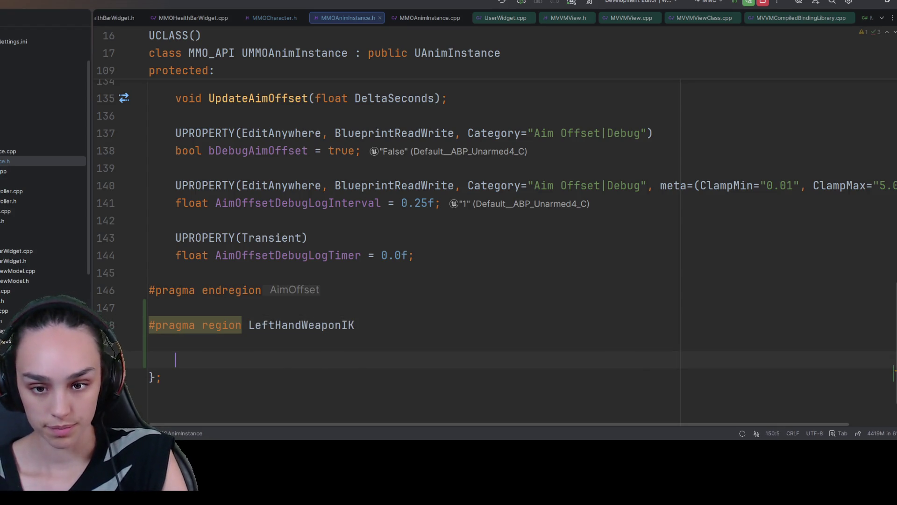
pyautogui.write('#p')
pyautogui.press('Tab')
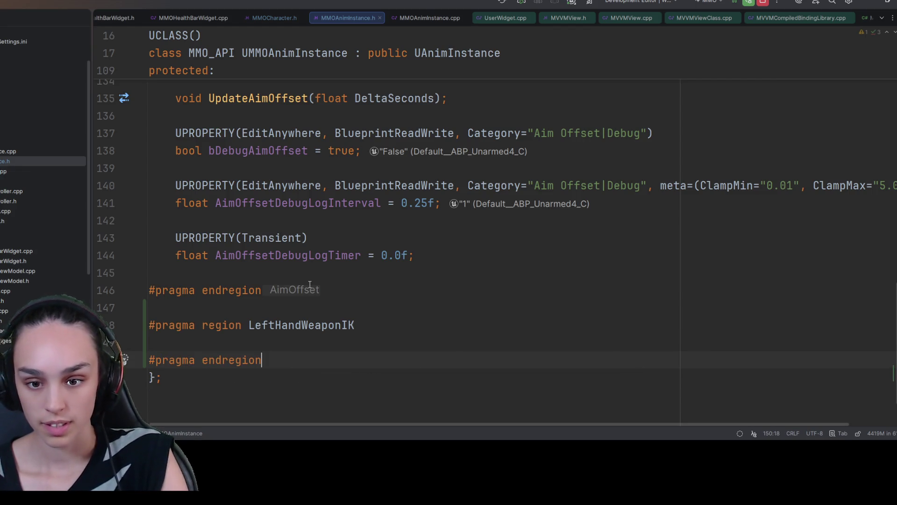
# Fill the region with LeftHandIKTransform and bEnableLeftHandIK = true UPROPERTYs.
pyautogui.press('Up')
pyautogui.press('Tab')
pyautogui.scroll(-2, 340, 296)
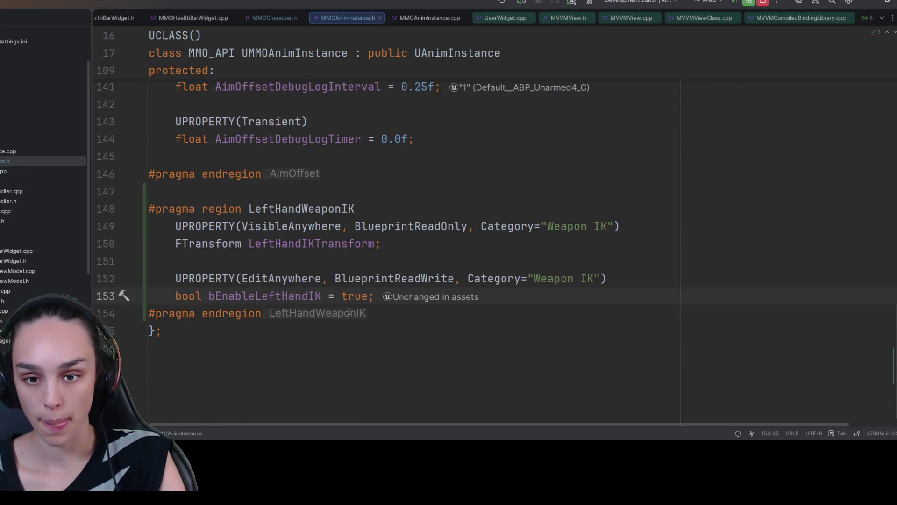
pyautogui.doubleClick(308, 244)
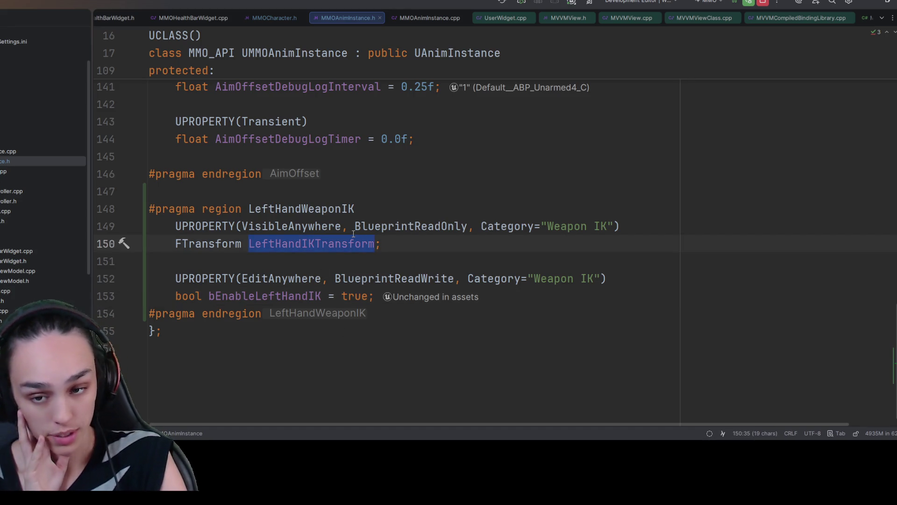
pyautogui.doubleClick(282, 279)
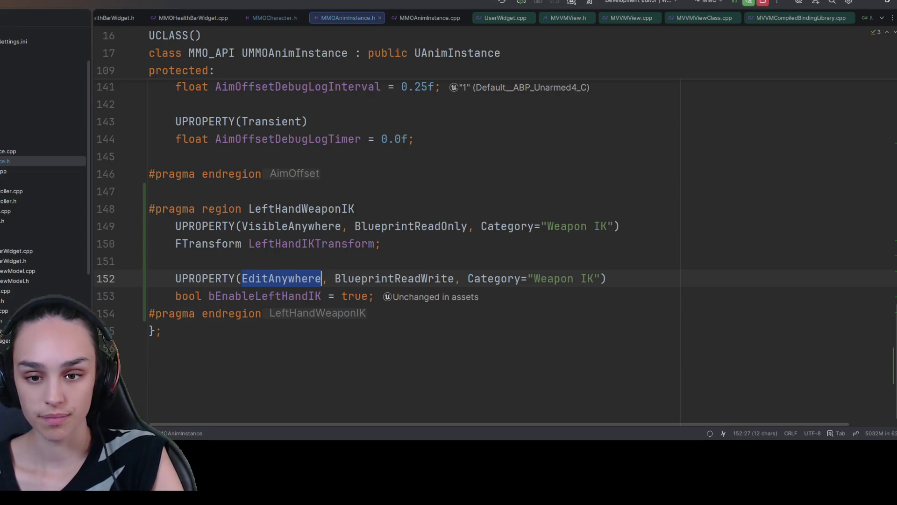
pyautogui.click(389, 200)
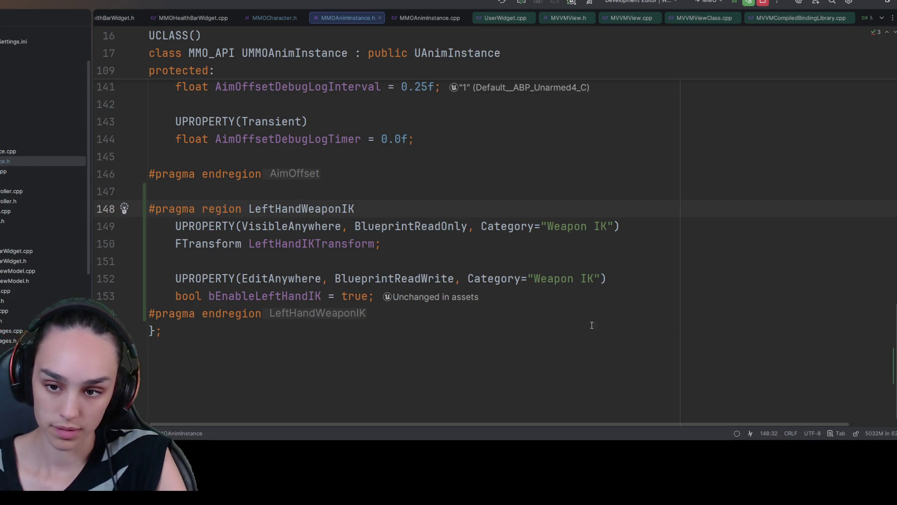
# Declare void UpdateLeftHandIK() and generate its empty definition in MMOAnimInstance.cpp.
pyautogui.click(612, 299)
pyautogui.press('Return')
pyautogui.press('Return')
pyautogui.write('void UpdateLeft')
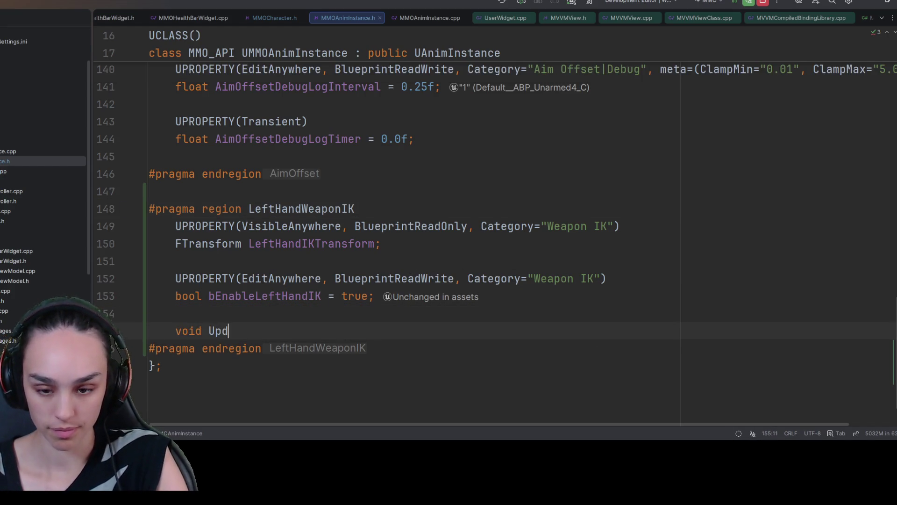
pyautogui.press('Tab')
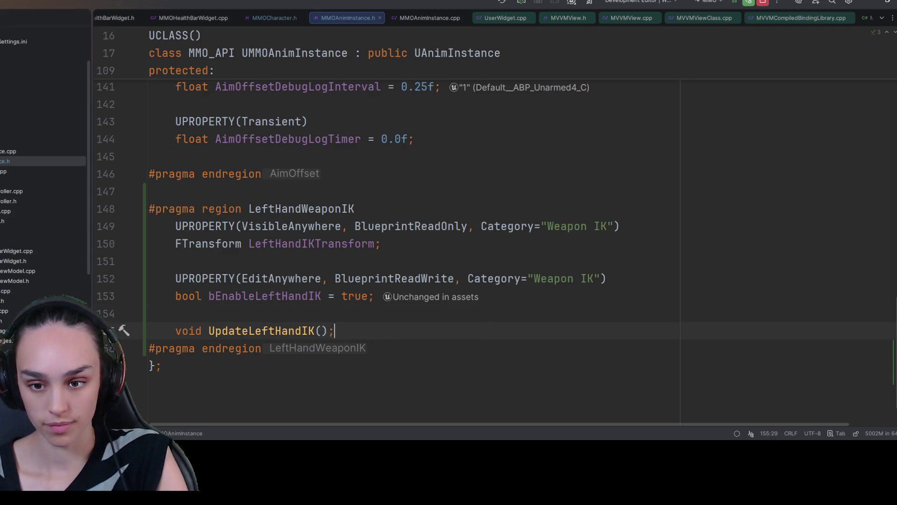
pyautogui.press('Left')
pyautogui.press('Left')
pyautogui.press('Left')
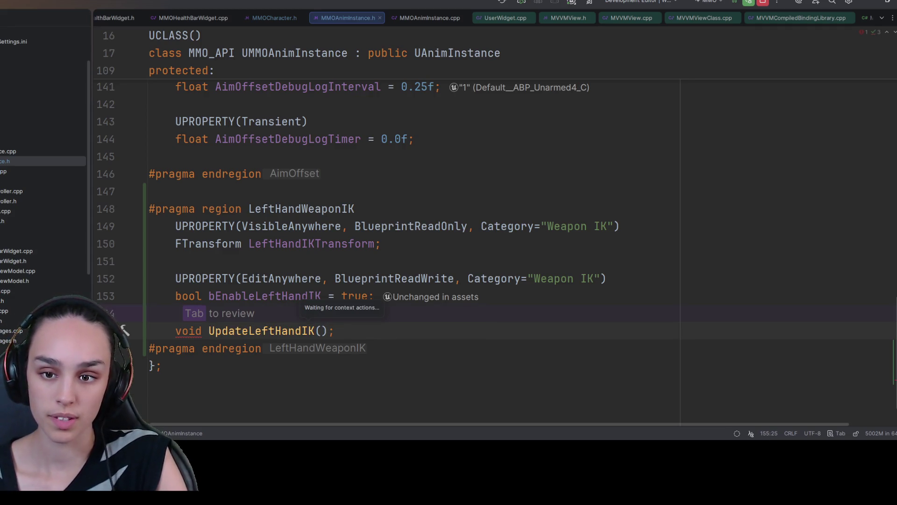
pyautogui.hotkey('alt', 'Return')
pyautogui.press('Return')
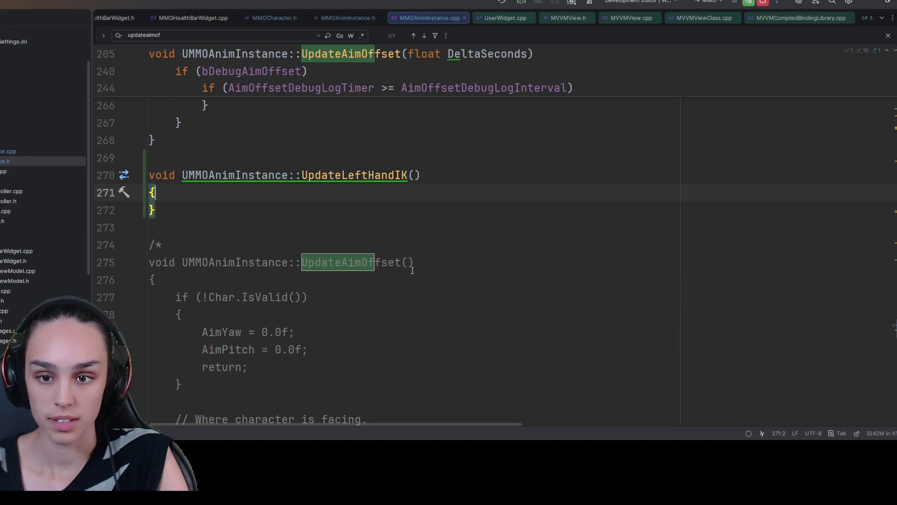
# Select the if (bDebugAimOffset) debug block in the newer UpdateAimOffset.
pyautogui.scroll(4, 246, 243)
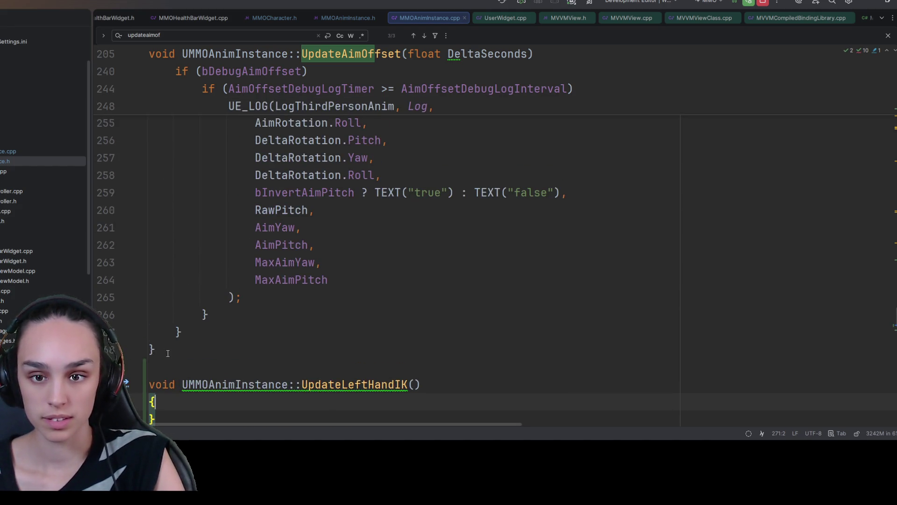
pyautogui.scroll(3, 247, 280)
pyautogui.scroll(5, 248, 332)
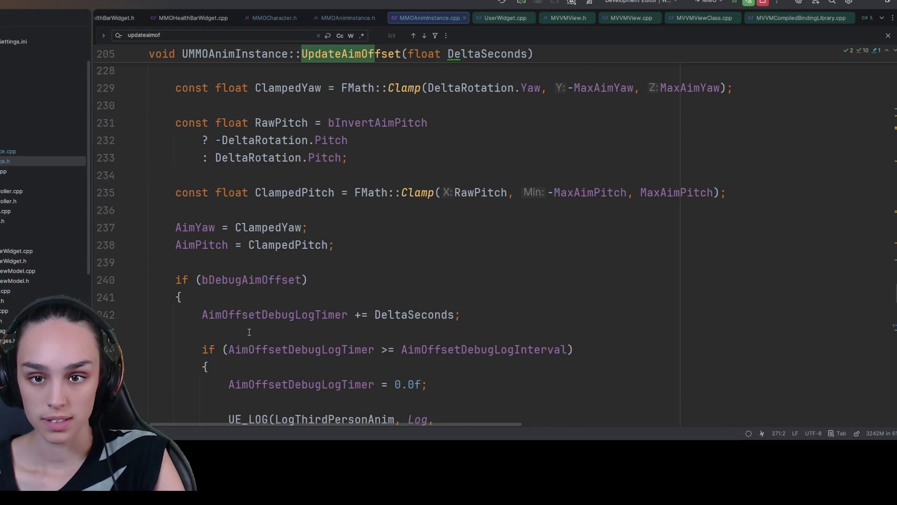
pyautogui.click(166, 280)
pyautogui.click(178, 297)
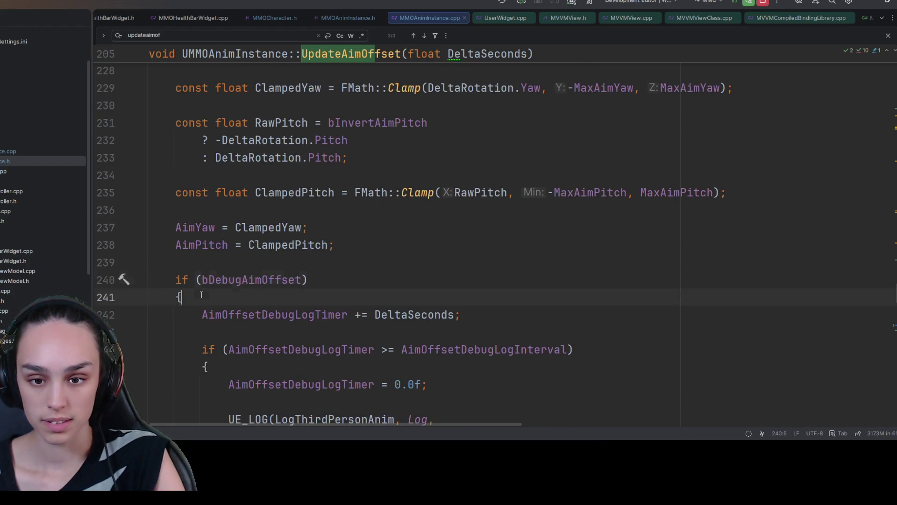
pyautogui.scroll(-1, 177, 296)
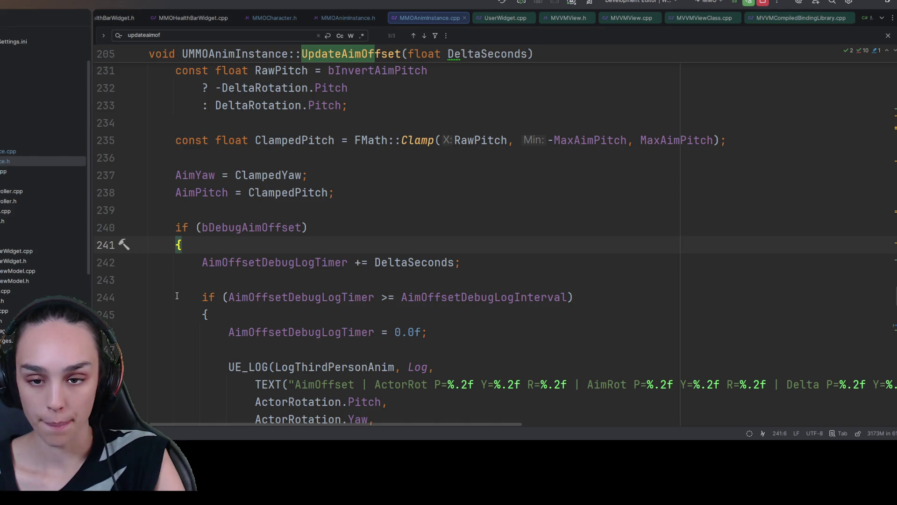
pyautogui.scroll(-7, 177, 295)
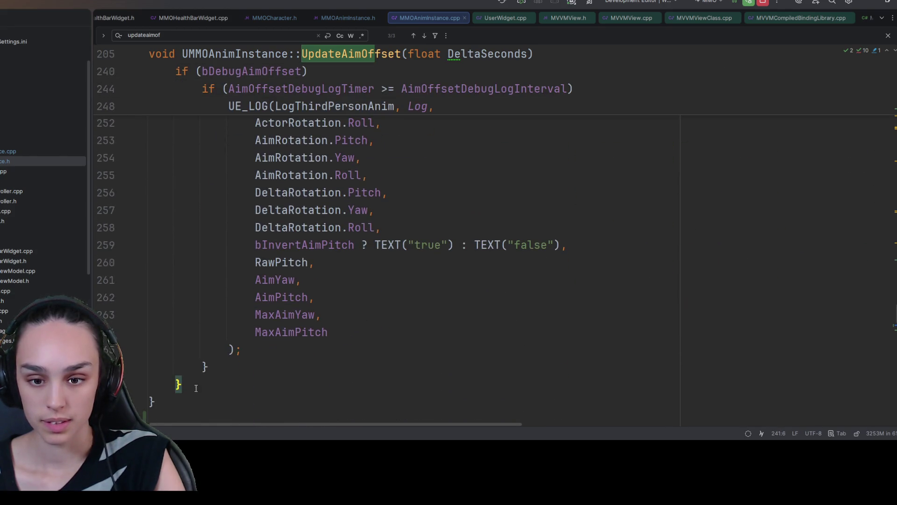
pyautogui.moveTo(181, 384)
pyautogui.mouseDown()
pyautogui.moveTo(141, 304)
pyautogui.moveTo(125, 229)
pyautogui.mouseUp()
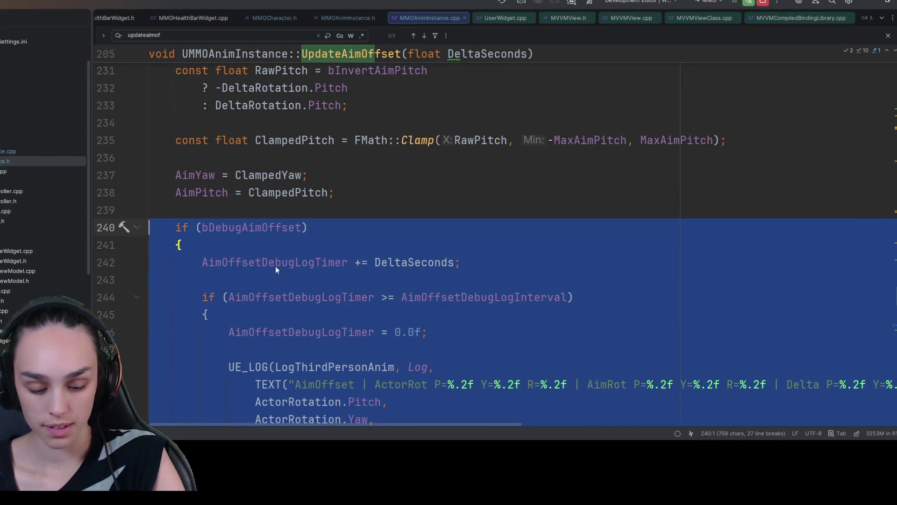
pyautogui.scroll(-20, 256, 332)
pyautogui.scroll(-5, 256, 331)
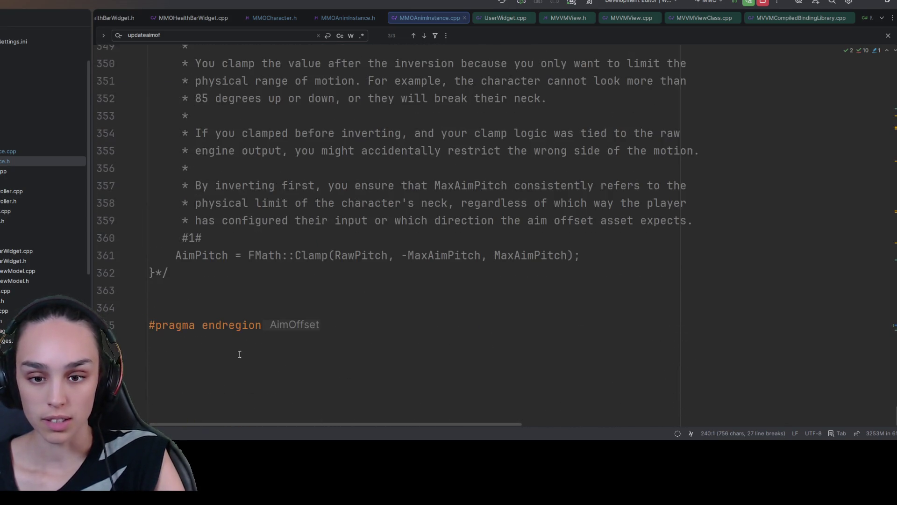
# Uncomment the old, commented-out UpdateAimOffset function.
pyautogui.click(227, 266)
pyautogui.scroll(11, 226, 267)
pyautogui.keyDown('shift'); pyautogui.click(221, 274); pyautogui.keyUp('shift')
pyautogui.moveTo(222, 259)
pyautogui.mouseDown()
pyautogui.moveTo(102, 301)
pyautogui.moveTo(103, 374)
pyautogui.moveTo(99, 307)
pyautogui.mouseUp()
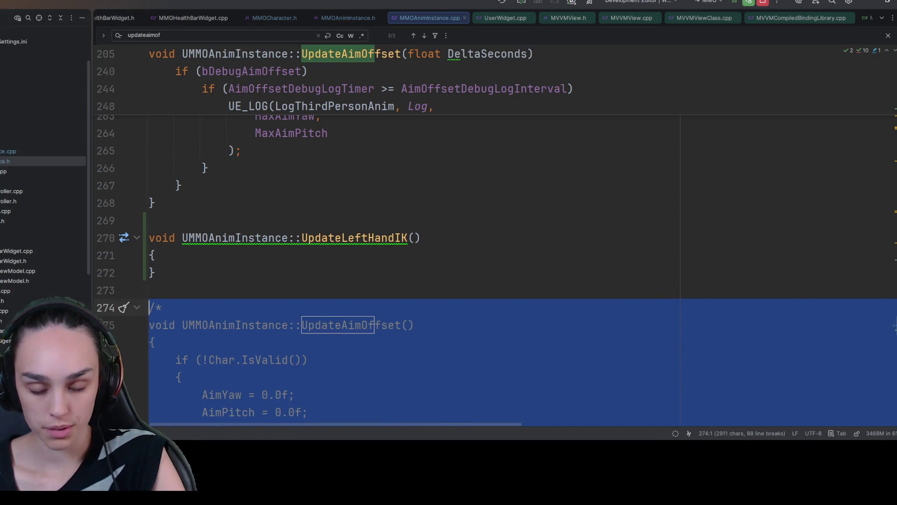
pyautogui.hotkey('ctrl', 'shift', '/')
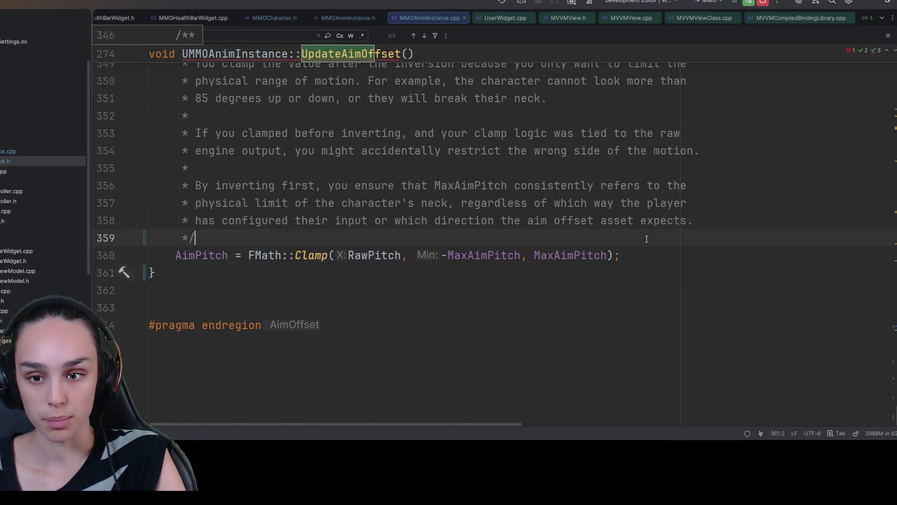
# Paste the debug logging block after the AimPitch clamp line in the old UpdateAimOffset.
pyautogui.click(617, 255)
pyautogui.press('Return')
pyautogui.hotkey('ctrl', 'v')
pyautogui.scroll(10, 457, 217)
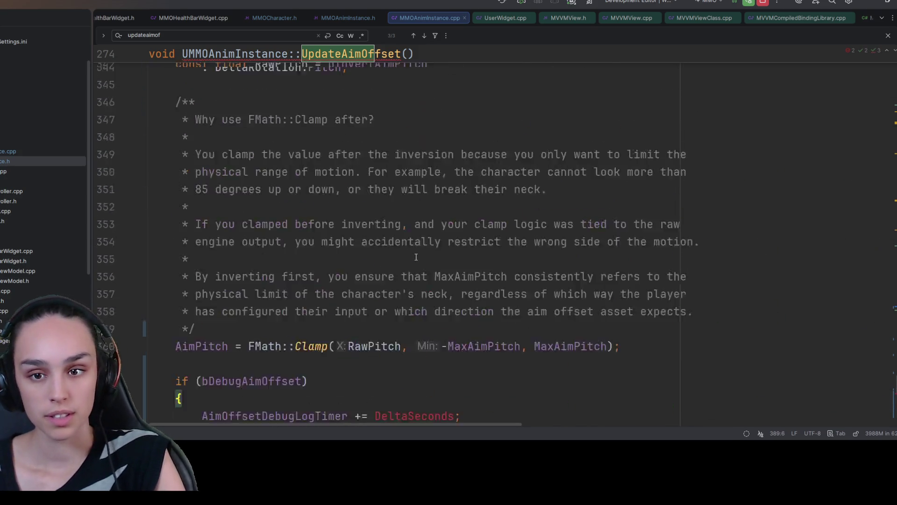
pyautogui.scroll(-2, 406, 294)
pyautogui.scroll(20, 406, 293)
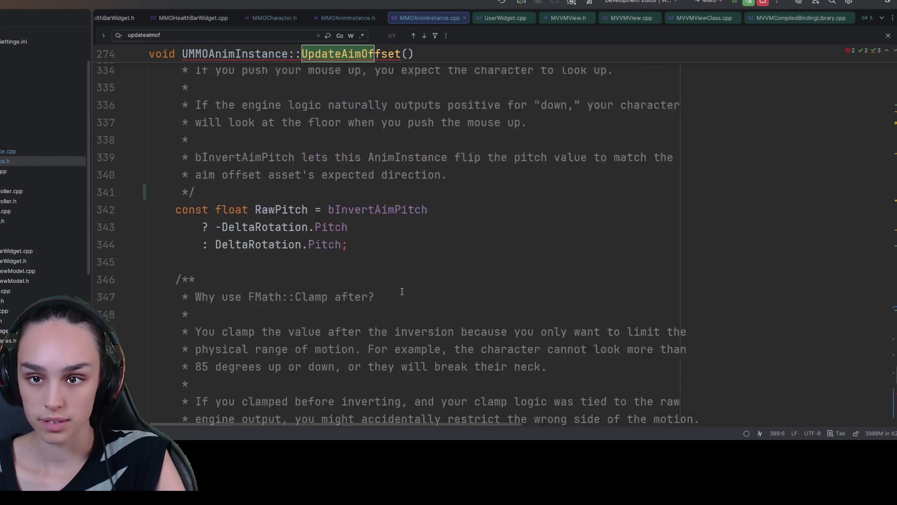
pyautogui.scroll(6, 375, 285)
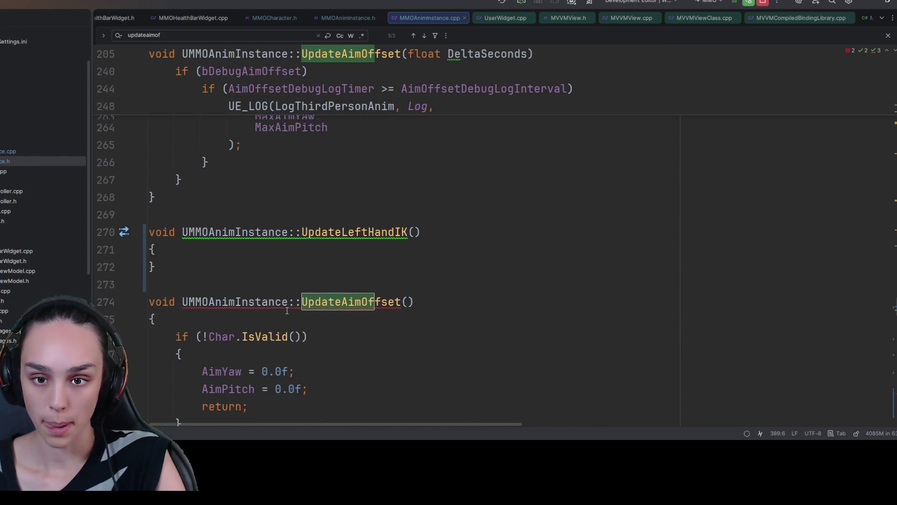
# Give the old UpdateAimOffset the float DeltaSeconds parameter from the newer version.
pyautogui.click(180, 322)
pyautogui.scroll(7, 329, 289)
pyautogui.scroll(13, 330, 289)
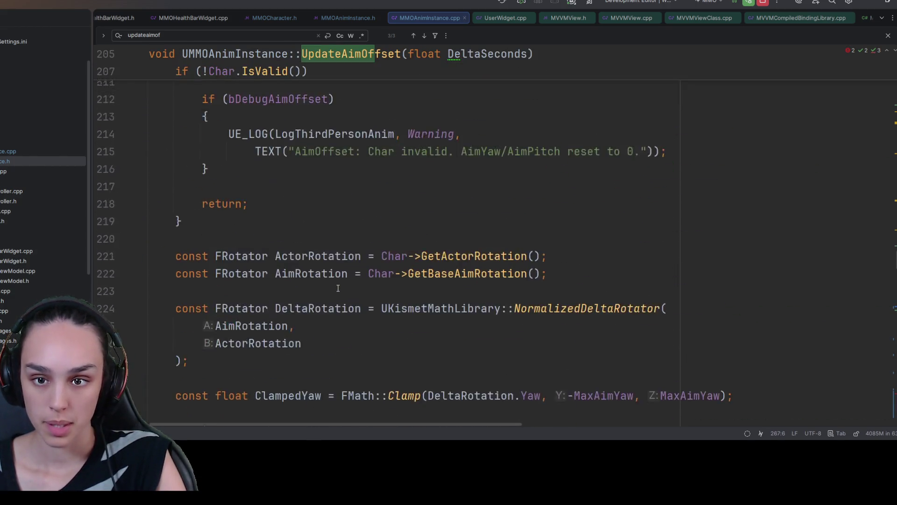
pyautogui.moveTo(408, 344); pyautogui.dragTo(527, 343)
pyautogui.hotkey('ctrl', 'c')
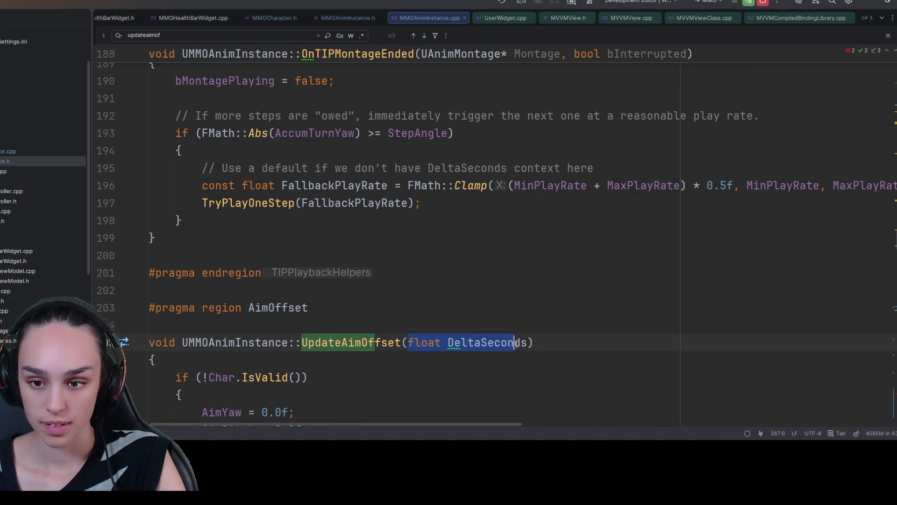
pyautogui.scroll(-20, 456, 346)
pyautogui.scroll(-5, 455, 345)
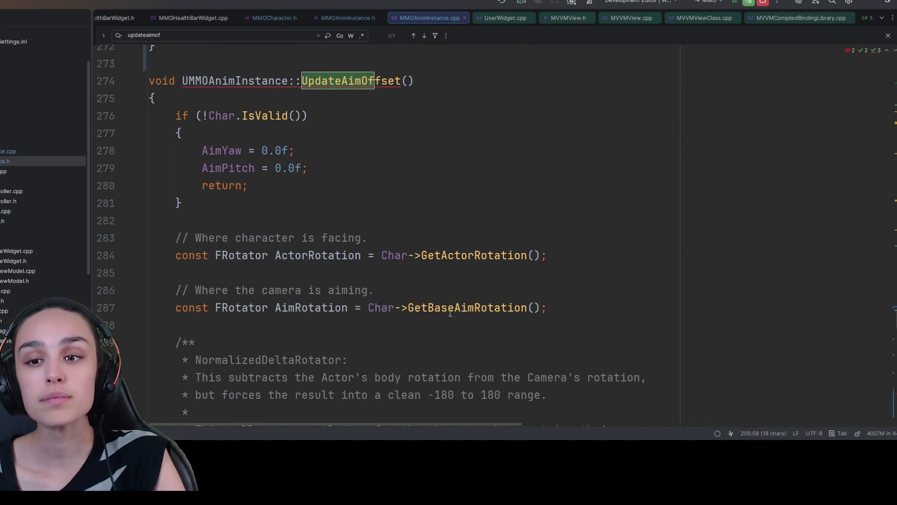
pyautogui.click(405, 81)
pyautogui.hotkey('ctrl', 'v')
# Delete the duplicate newer UpdateAimOffset version.
pyautogui.hotkey('ctrl', 'alt', 'Left')
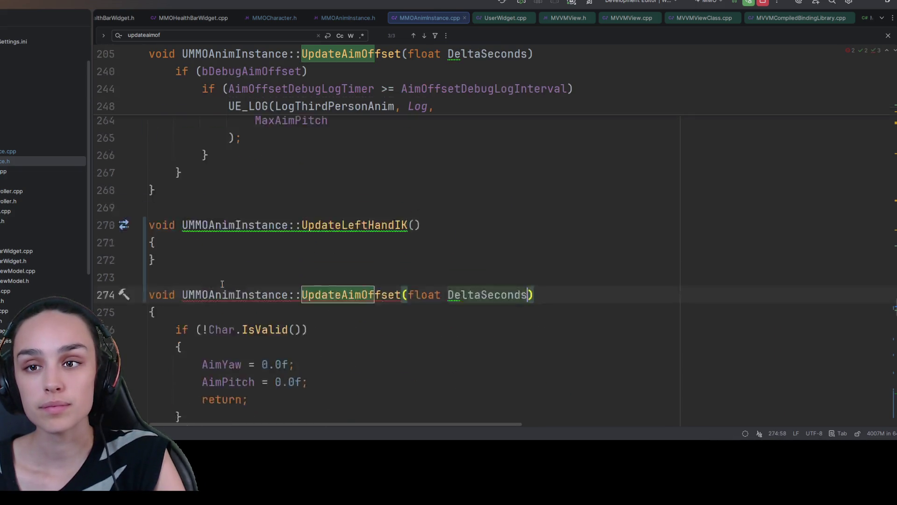
pyautogui.moveTo(242, 242)
pyautogui.mouseDown()
pyautogui.moveTo(314, 285)
pyautogui.moveTo(262, 357)
pyautogui.moveTo(260, 323)
pyautogui.moveTo(260, 331)
pyautogui.moveTo(207, 339)
pyautogui.moveTo(89, 210)
pyautogui.moveTo(86, 192)
pyautogui.mouseUp()
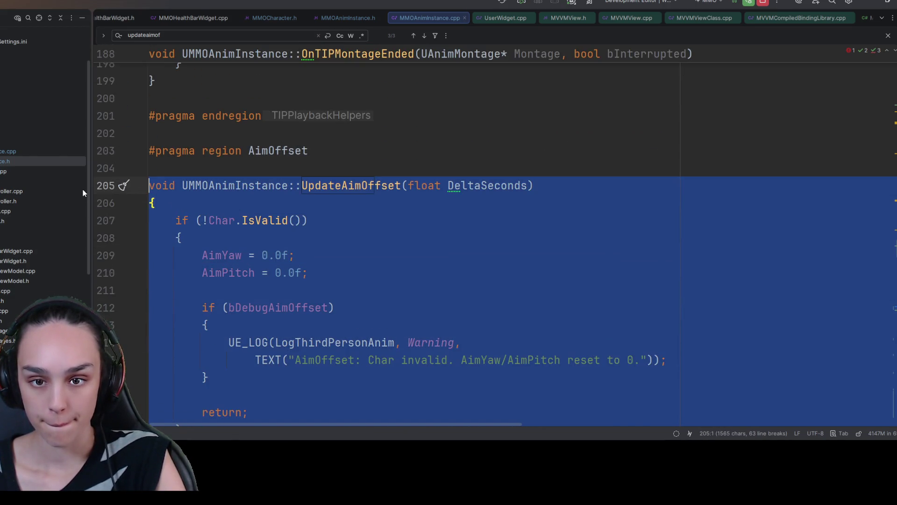
pyautogui.press('Delete')
pyautogui.press('Delete')
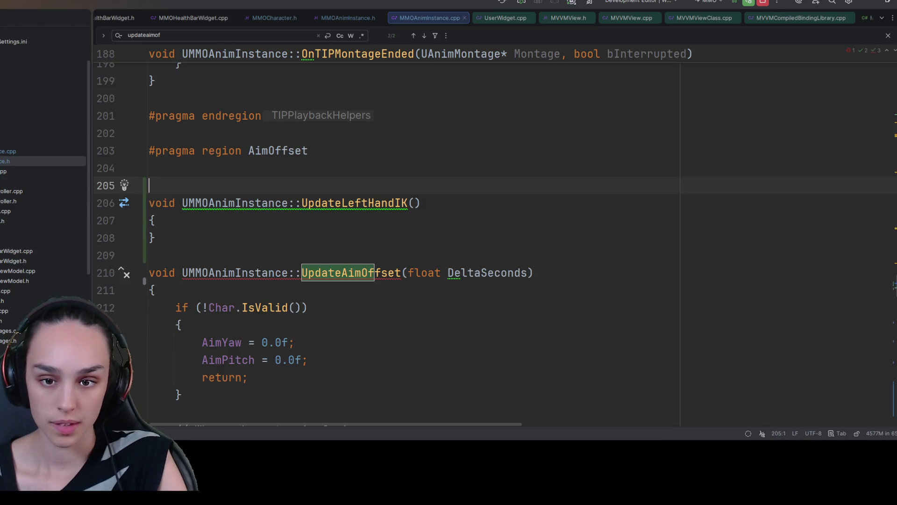
# Cut the empty UpdateLeftHandIK stub and tidy the leftover blank lines.
pyautogui.moveTo(217, 248); pyautogui.dragTo(155, 187)
pyautogui.hotkey('ctrl', 'c')
pyautogui.press('Delete')
pyautogui.press('BackSpace')
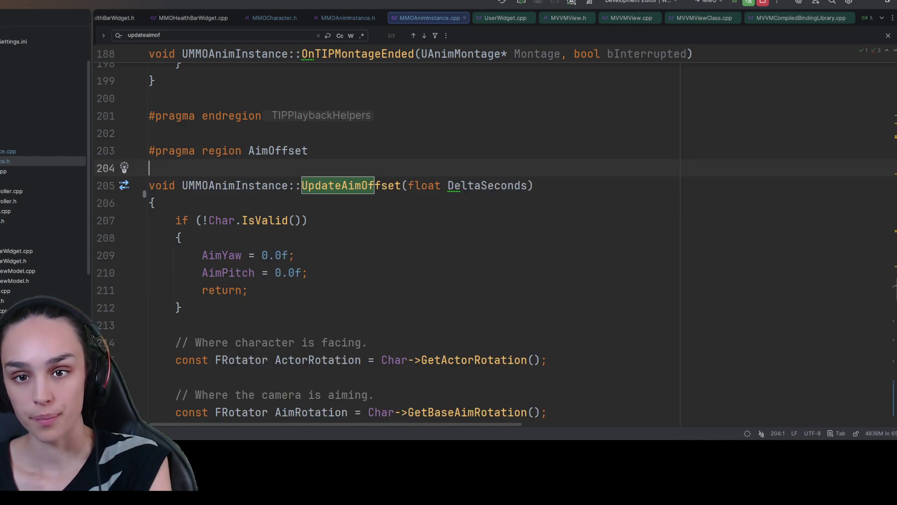
pyautogui.scroll(-20, 257, 290)
pyautogui.scroll(-2, 319, 354)
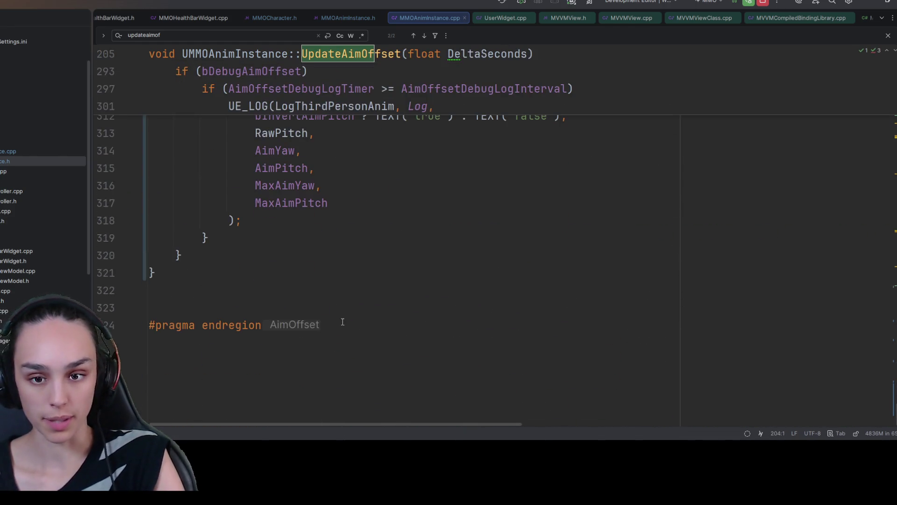
pyautogui.click(318, 302)
pyautogui.click(398, 253)
pyautogui.press('Delete')
# Wrap the UpdateLeftHandIK stub in a #pragma region LeftHandIK below the AimOffset region.
pyautogui.click(479, 328)
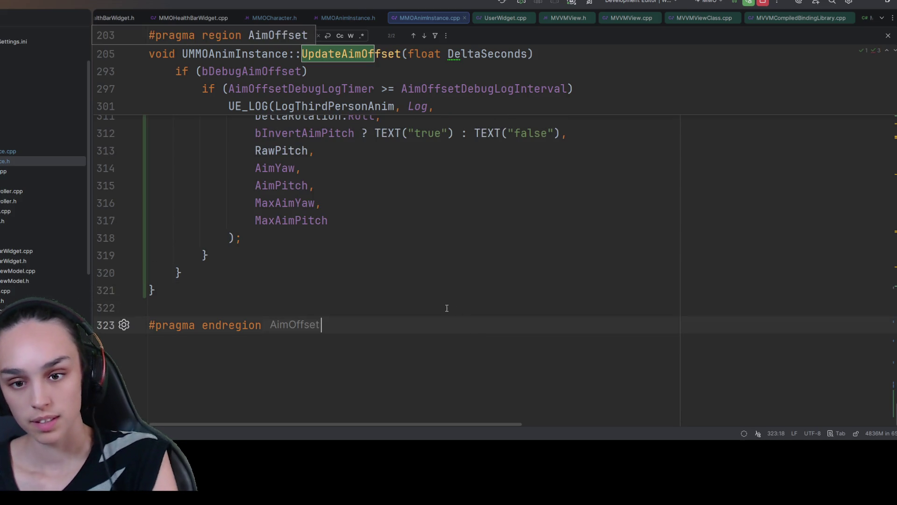
pyautogui.press('Return')
pyautogui.press('Return')
pyautogui.write('#pragma')
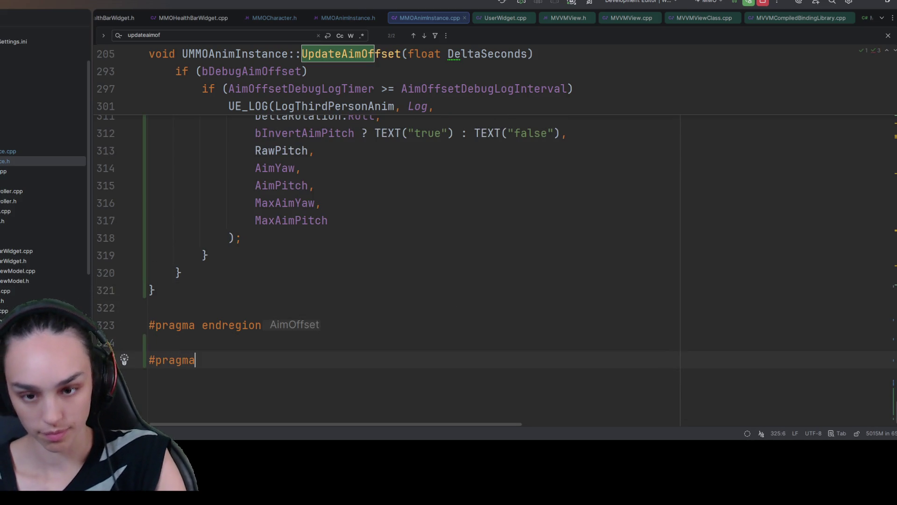
pyautogui.write(' region')
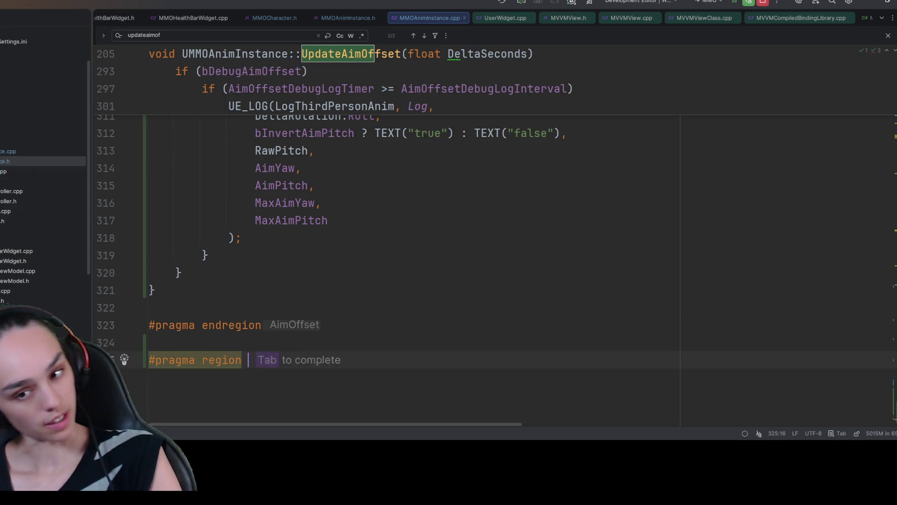
pyautogui.press('Tab')
pyautogui.press('Return')
pyautogui.press('Return')
pyautogui.write('#prag')
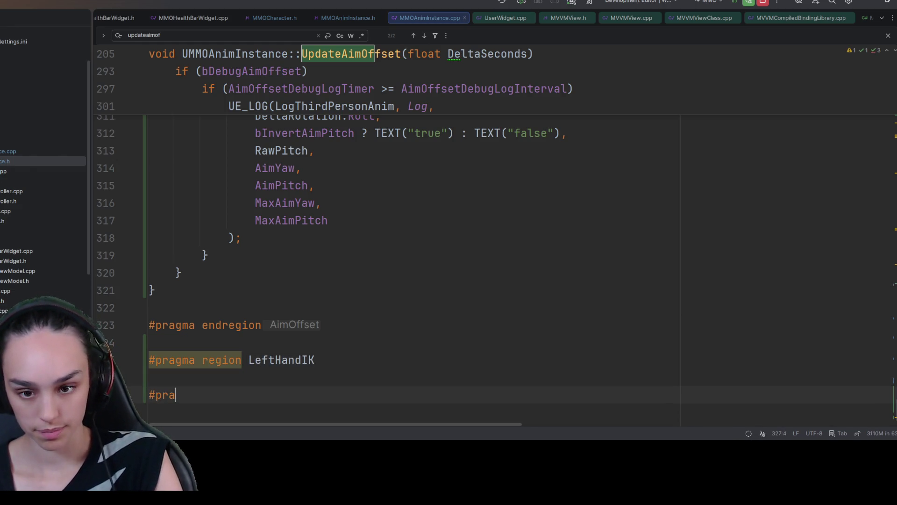
pyautogui.press('Tab')
pyautogui.press('Up')
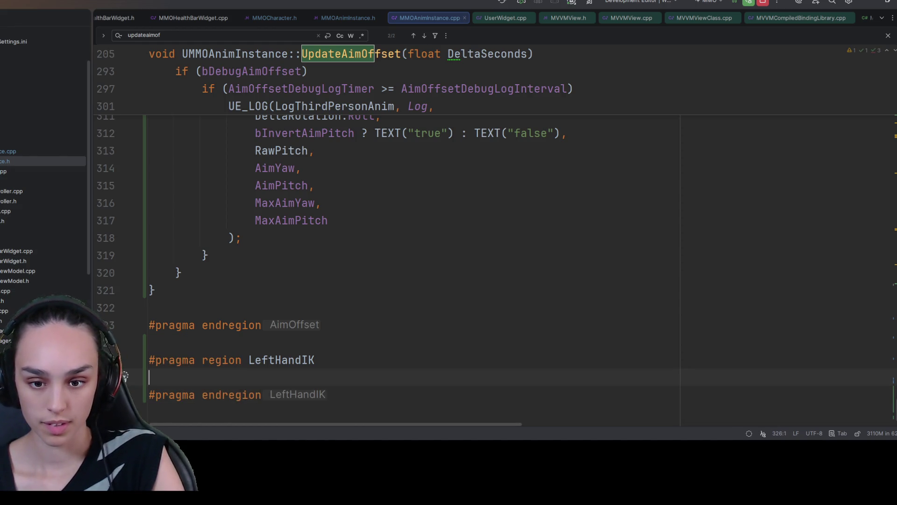
pyautogui.hotkey('ctrl', 'v')
# Call UpdateLeftHandIK() right after UpdateAimOffset(DeltaSeconds) in NativeUpdateAnimation.
pyautogui.doubleClick(373, 348)
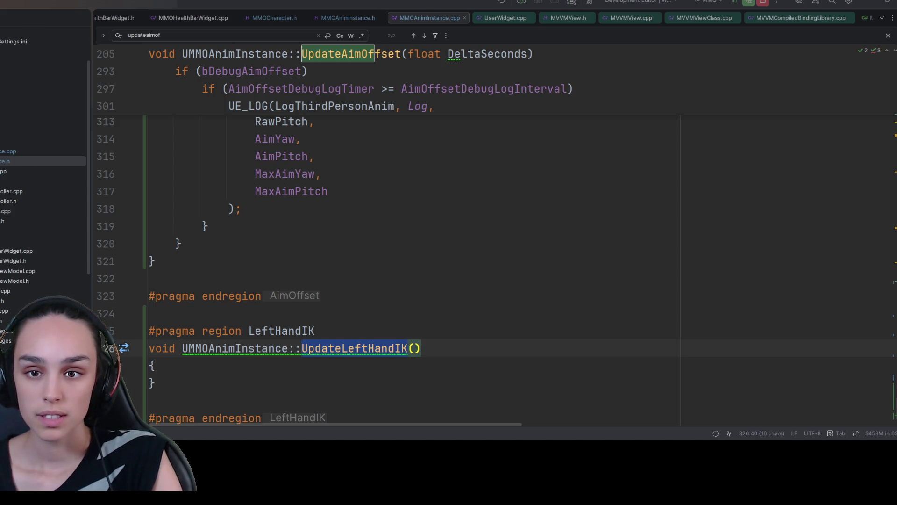
pyautogui.click(461, 265)
pyautogui.hotkey('ctrl', 'f')
pyautogui.write('u')
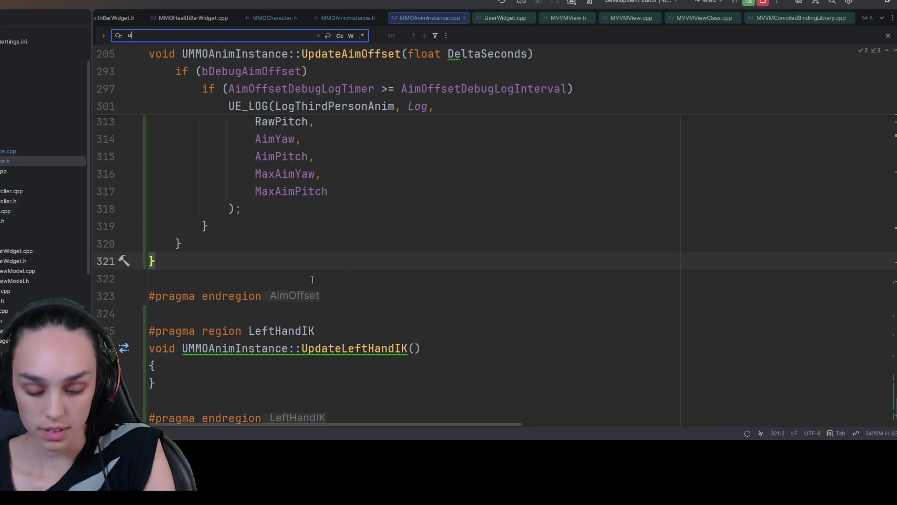
pyautogui.write('pdateaim')
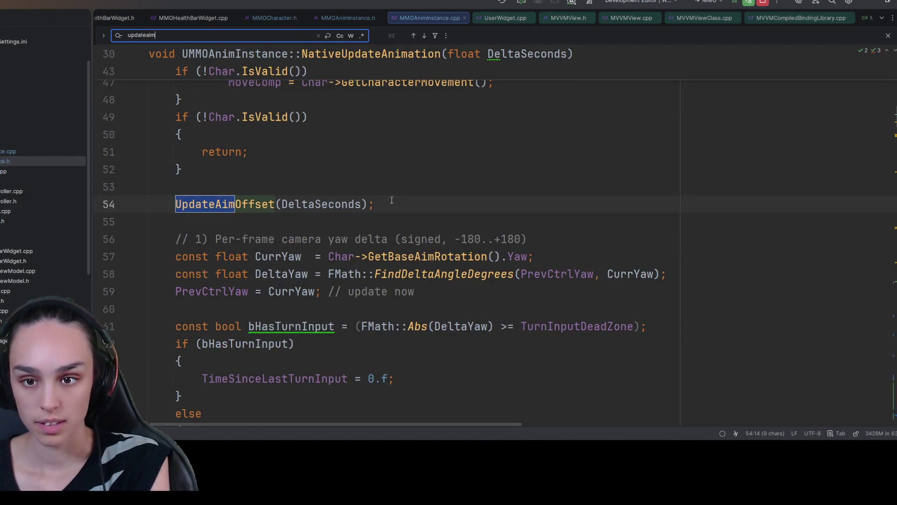
pyautogui.click(392, 200)
pyautogui.press('Return')
pyautogui.write('UpdateLeftHandIK')
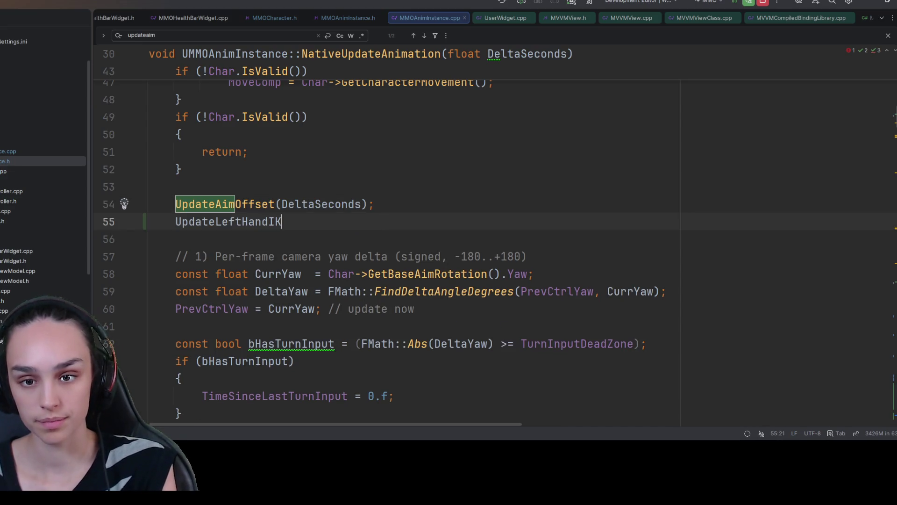
pyautogui.write('();')
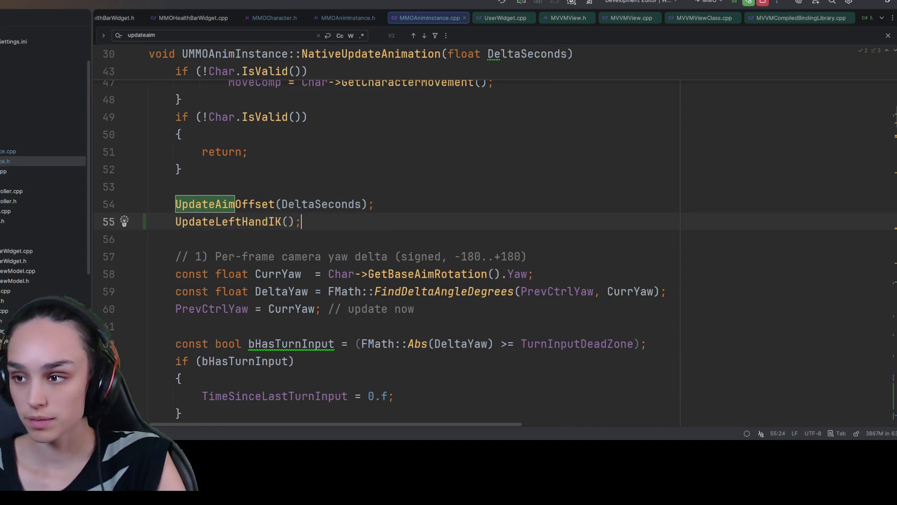
pyautogui.hotkey('ctrl', 'b')
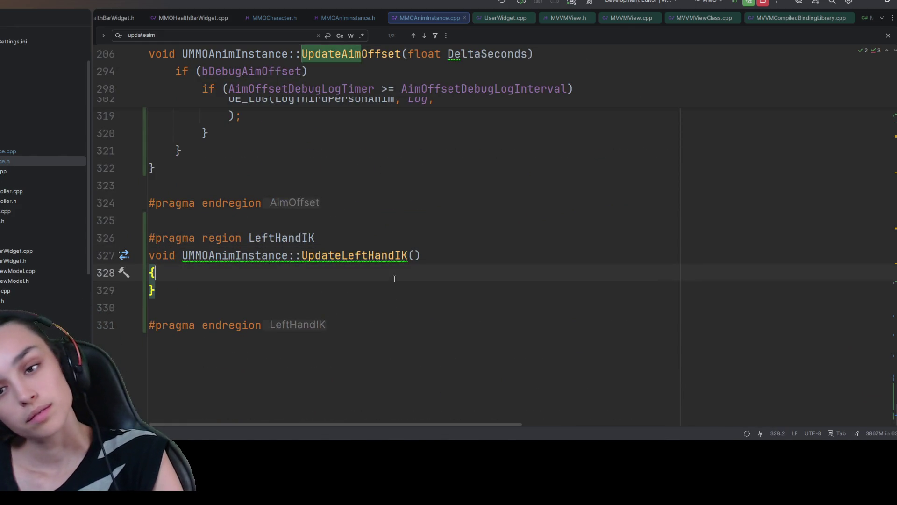
pyautogui.press('Return')
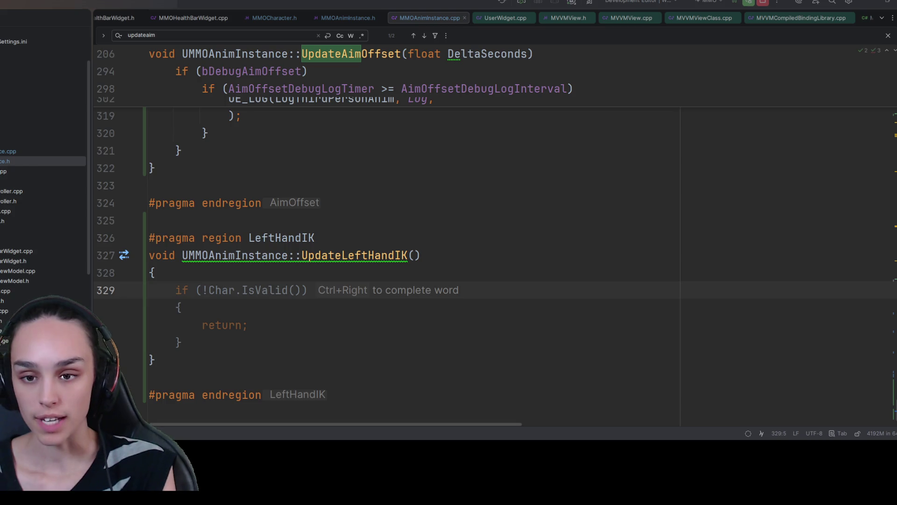
# Add a /** doc comment above UpdateLeftHandIK containing the pasted LeftHandIK socket explanation.
pyautogui.click(350, 237)
pyautogui.press('Return')
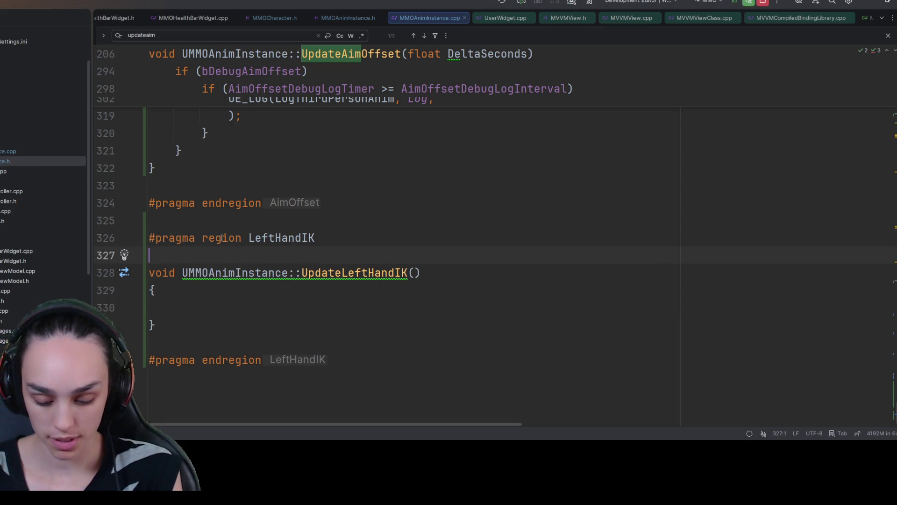
pyautogui.write('/**')
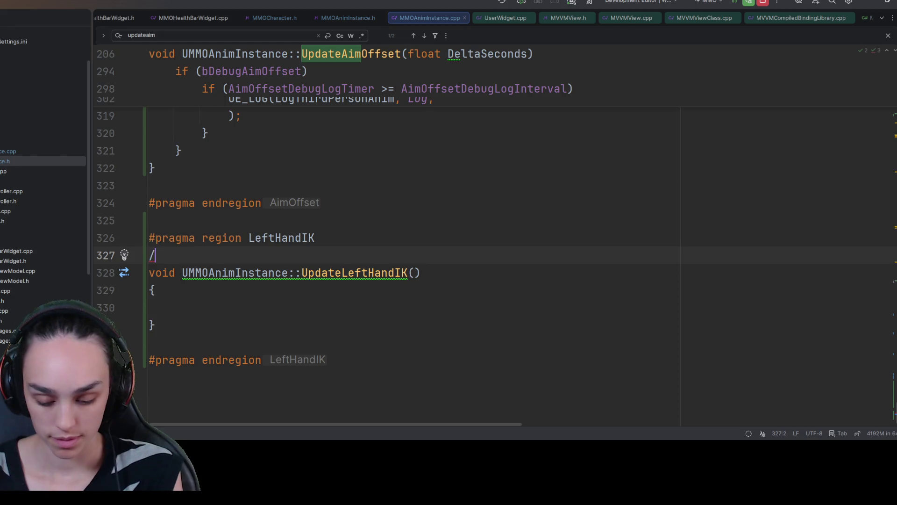
pyautogui.press('Return')
pyautogui.press('Return')
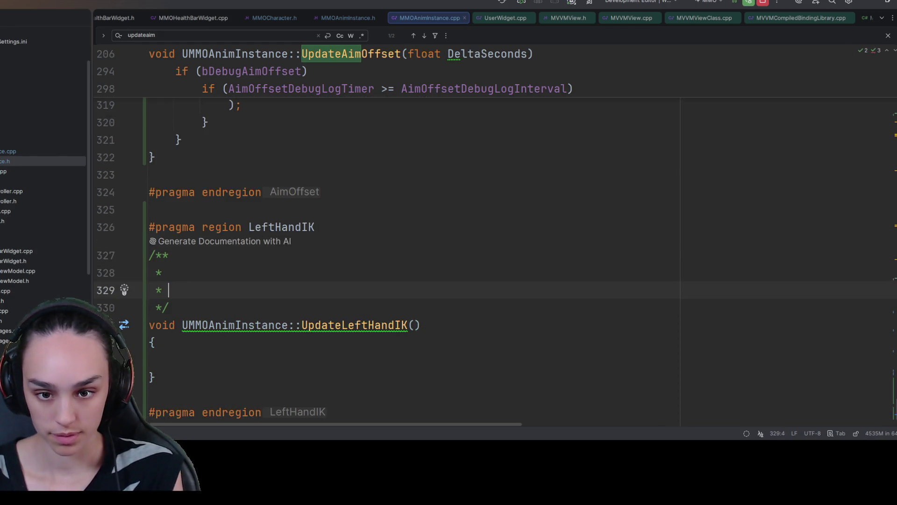
pyautogui.hotkey('ctrl', 'v')
# Break the comment into four lines and remove its empty first line.
pyautogui.hscroll(-15, 720, 418)
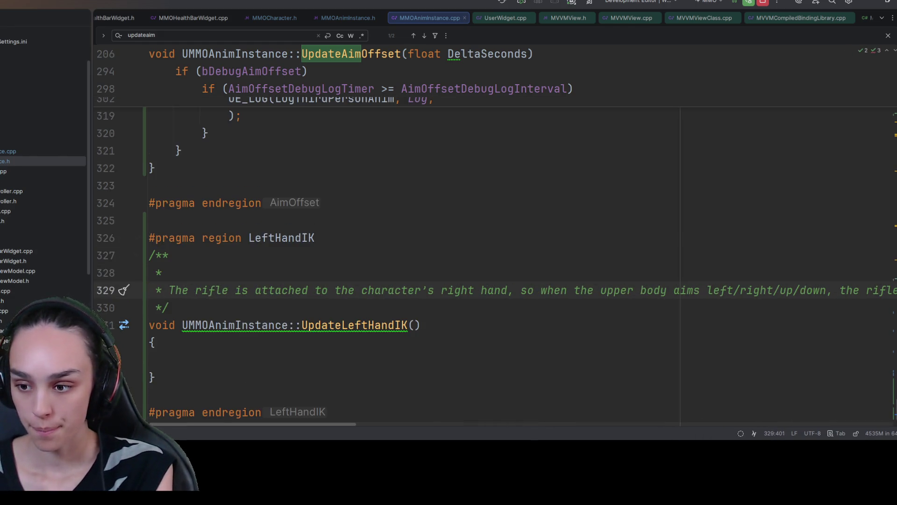
pyautogui.click(838, 290)
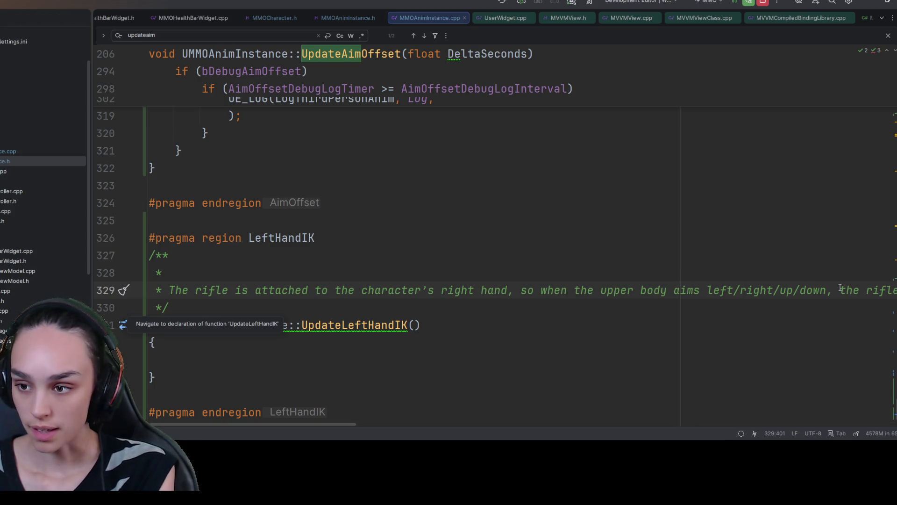
pyautogui.press('Return')
pyautogui.click(826, 326)
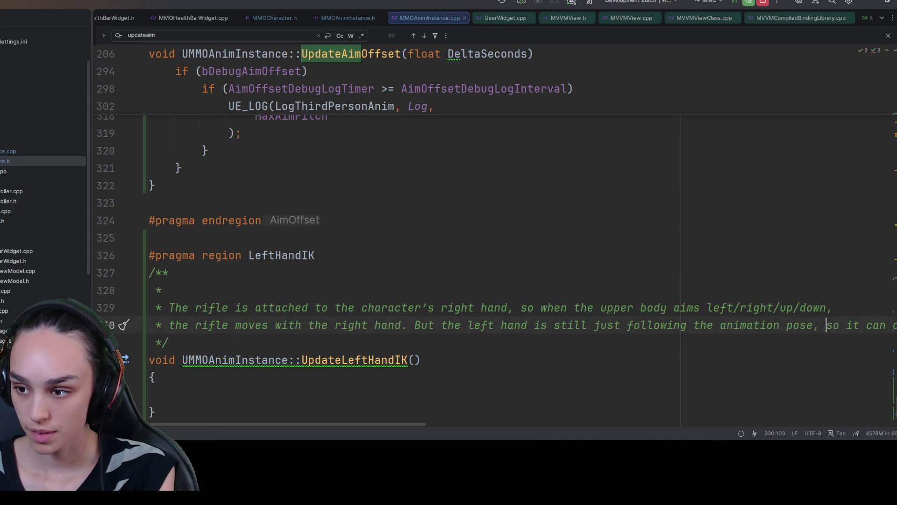
pyautogui.press('Return')
pyautogui.click(862, 342)
pyautogui.press('Return')
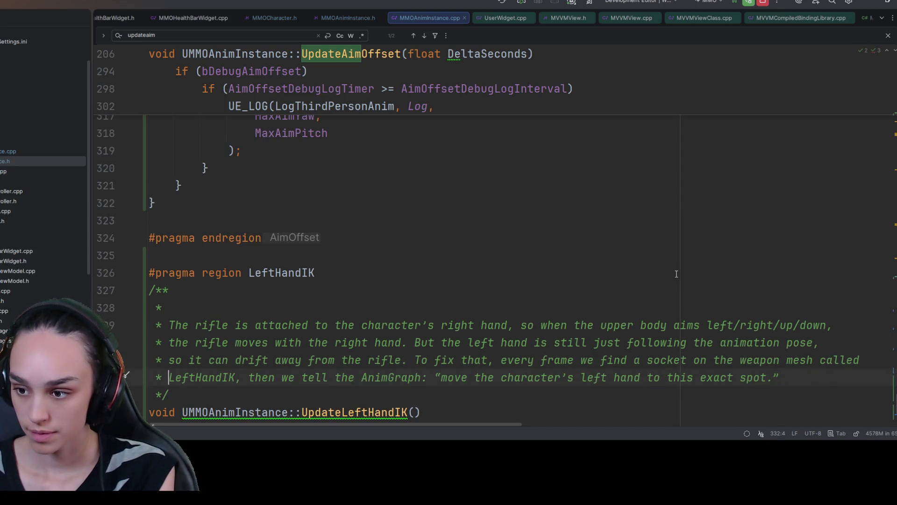
pyautogui.click(676, 274)
pyautogui.scroll(-3, 676, 274)
pyautogui.press('Down')
pyautogui.press('Down')
pyautogui.press('BackSpace')
pyautogui.press('BackSpace')
pyautogui.press('BackSpace')
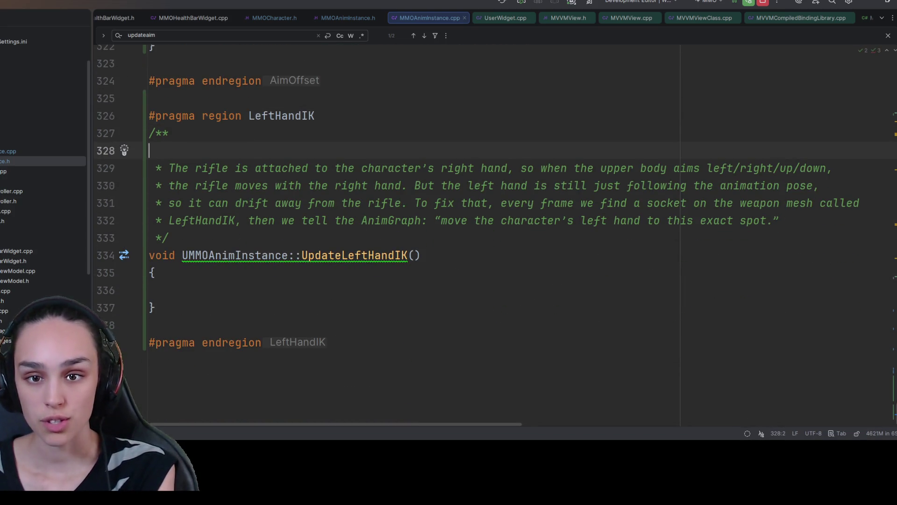
pyautogui.press('BackSpace')
pyautogui.press('BackSpace')
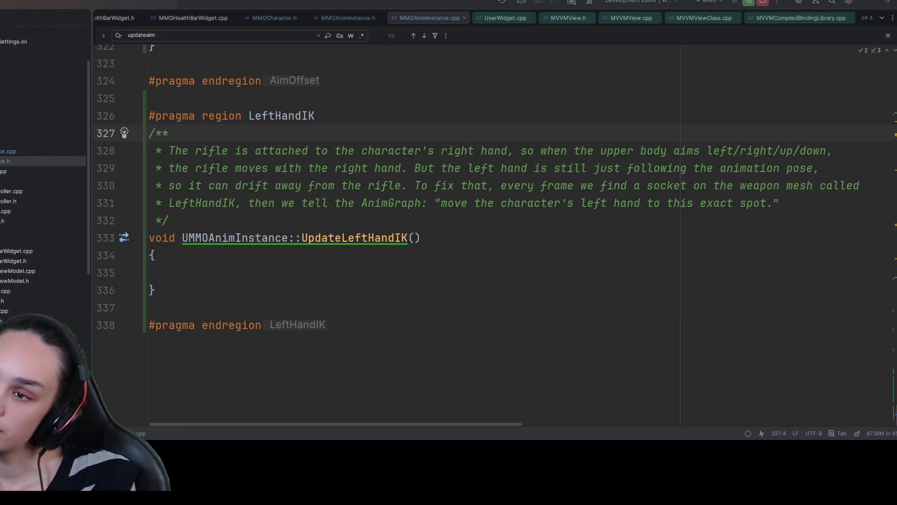
pyautogui.click(214, 272)
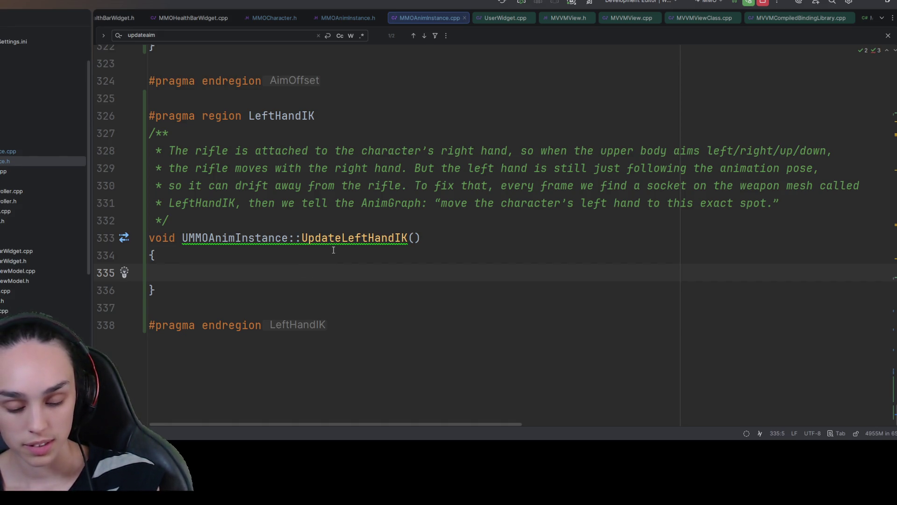
# Add an if (!Char.IsValid()) block to UpdateLeftHandIK that returns early.
pyautogui.write('if (!Ch')
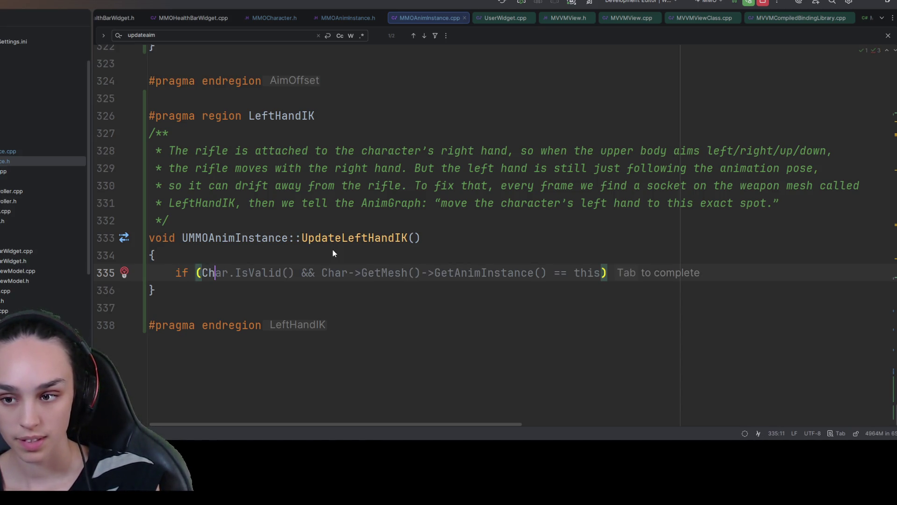
pyautogui.write('a')
pyautogui.press('BackSpace')
pyautogui.press('BackSpace')
pyautogui.press('BackSpace')
pyautogui.write('!Char')
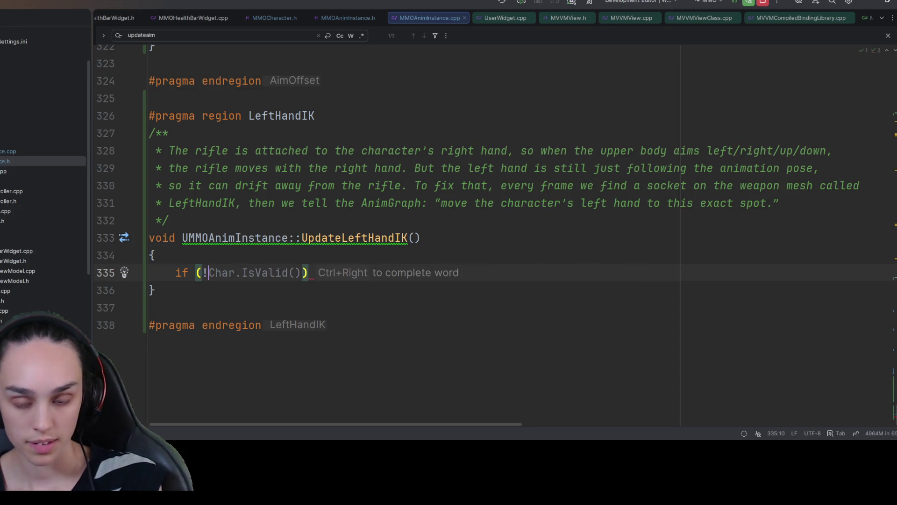
pyautogui.press('Tab')
pyautogui.press('End')
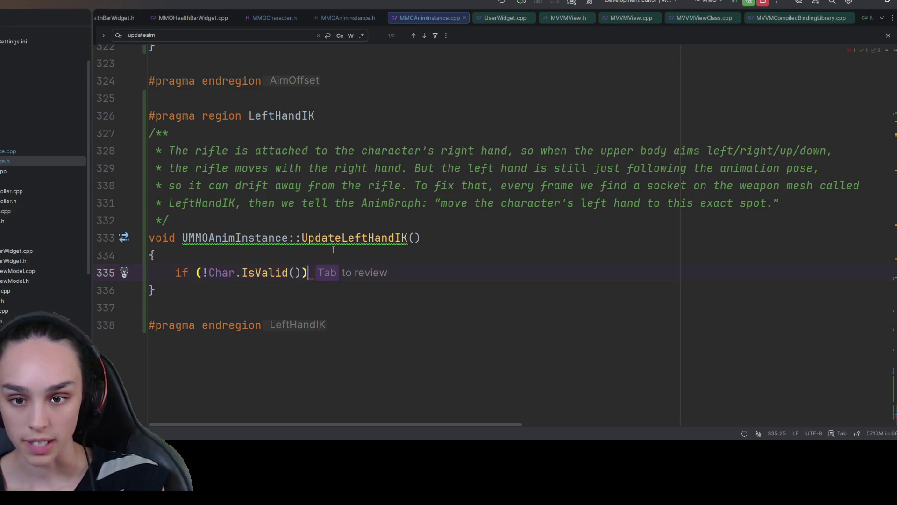
pyautogui.write('{')
pyautogui.press('Return')
pyautogui.write('{')
pyautogui.press('Return')
pyautogui.write('return;')
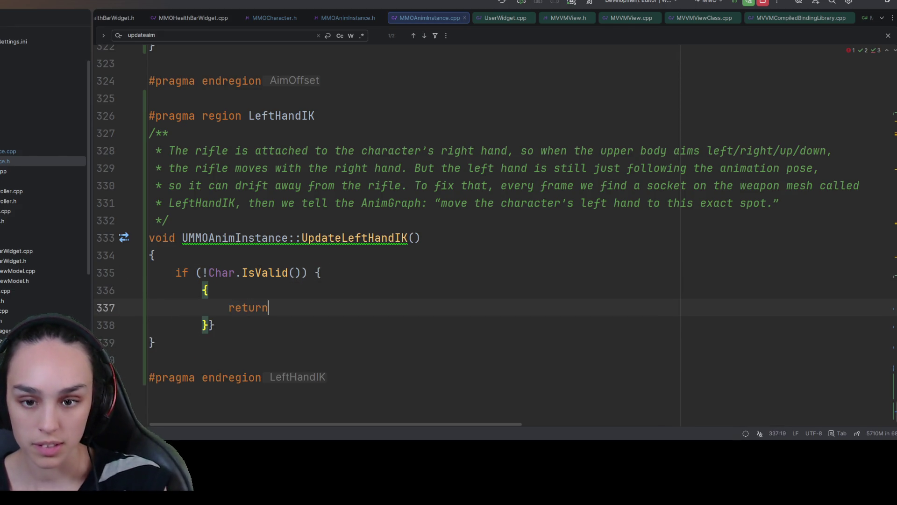
pyautogui.press('Tab')
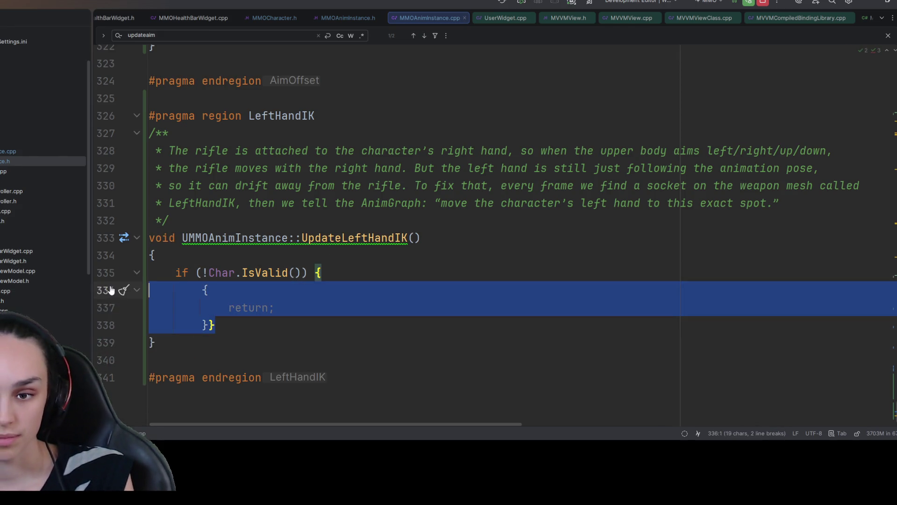
pyautogui.click(215, 316)
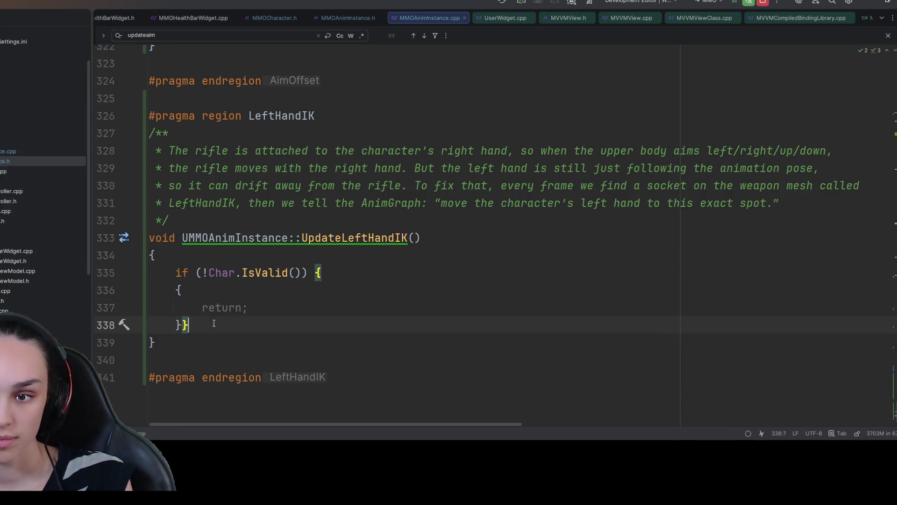
pyautogui.press('Tab')
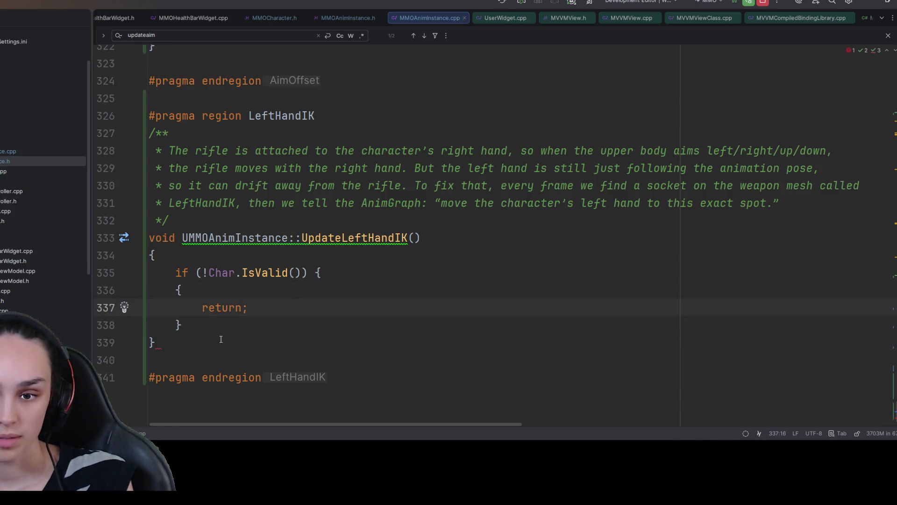
pyautogui.press('Up')
pyautogui.press('Up')
pyautogui.press('End')
pyautogui.press('BackSpace')
# Log a UE_LOG warning inside the guard before the return.
pyautogui.scroll(10, 330, 318)
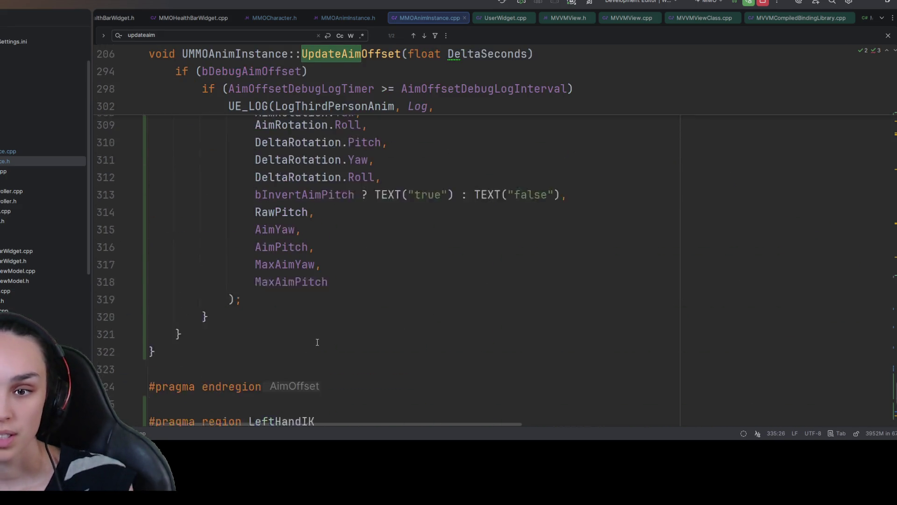
pyautogui.scroll(-12, 279, 370)
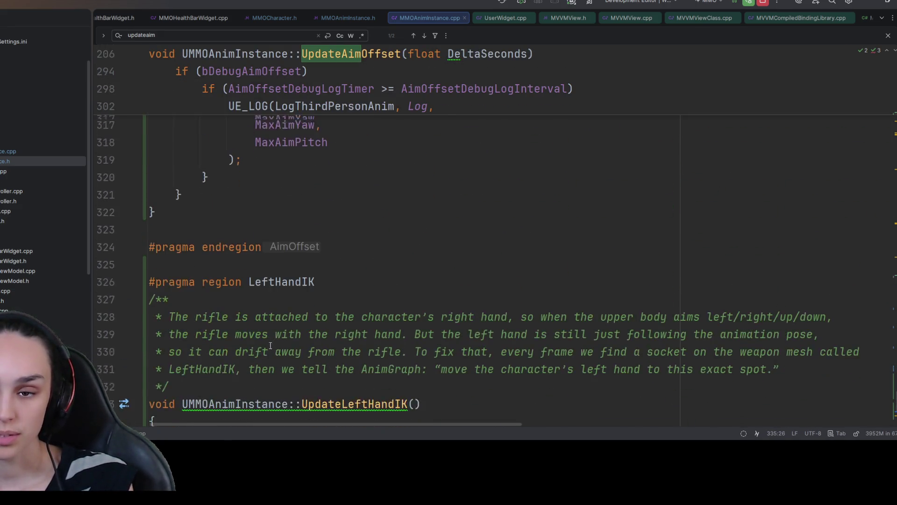
pyautogui.click(246, 244)
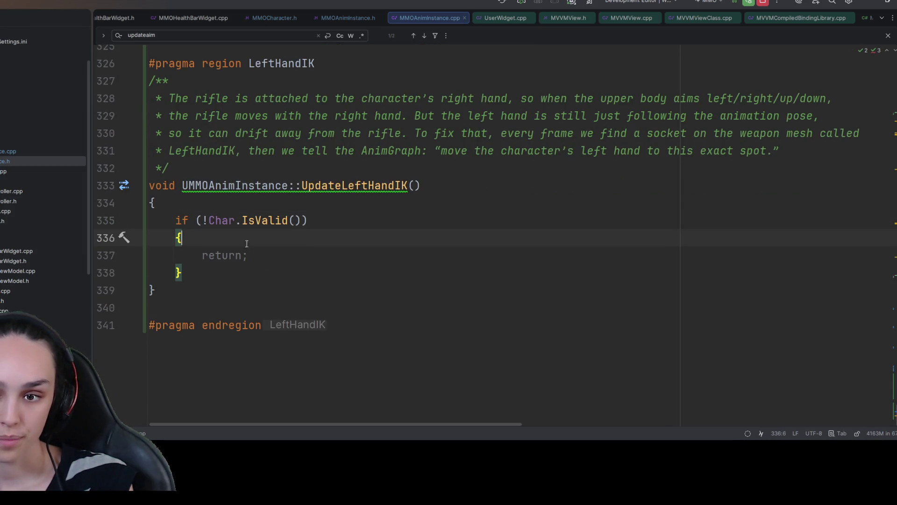
pyautogui.press('Return')
pyautogui.write('UE_L')
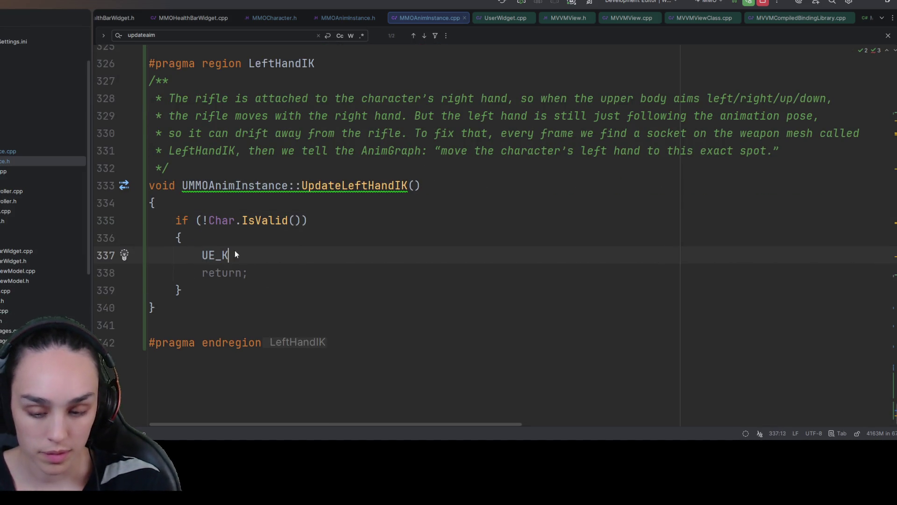
pyautogui.press('Tab')
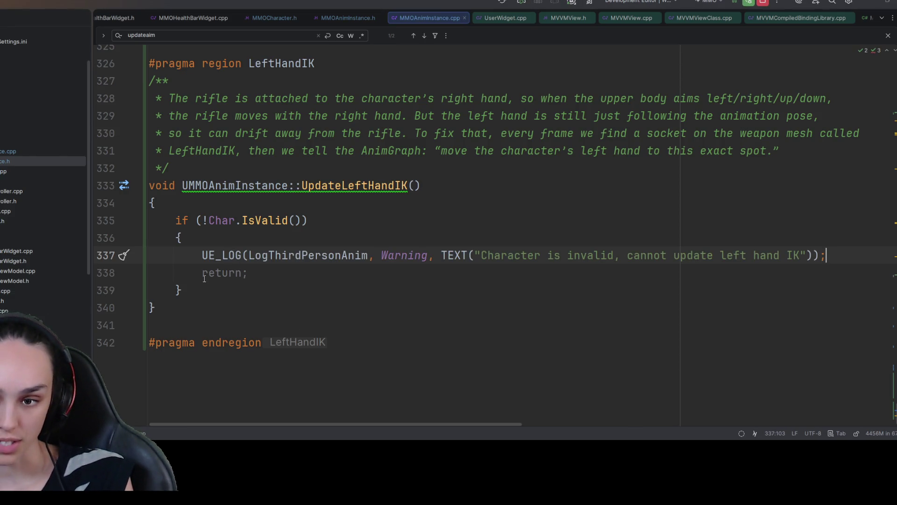
pyautogui.click(190, 287)
pyautogui.press('Return')
pyautogui.press('Return')
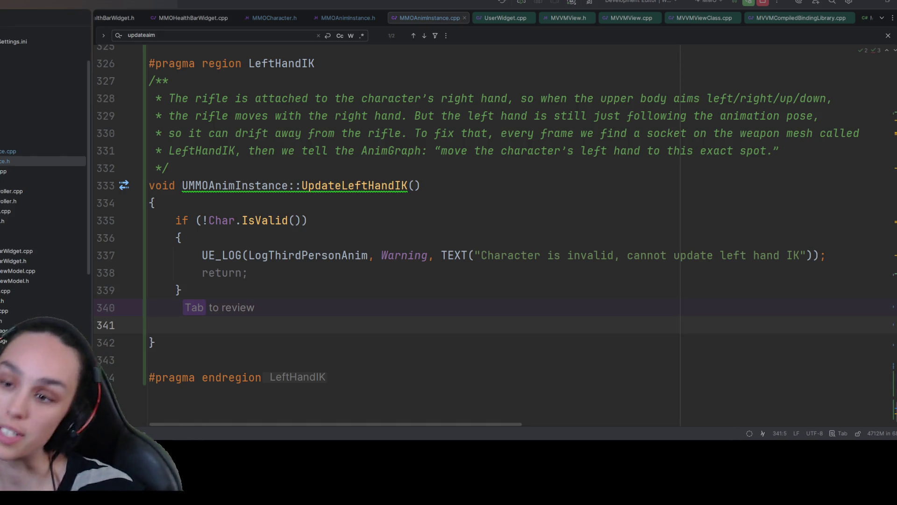
pyautogui.click(399, 291)
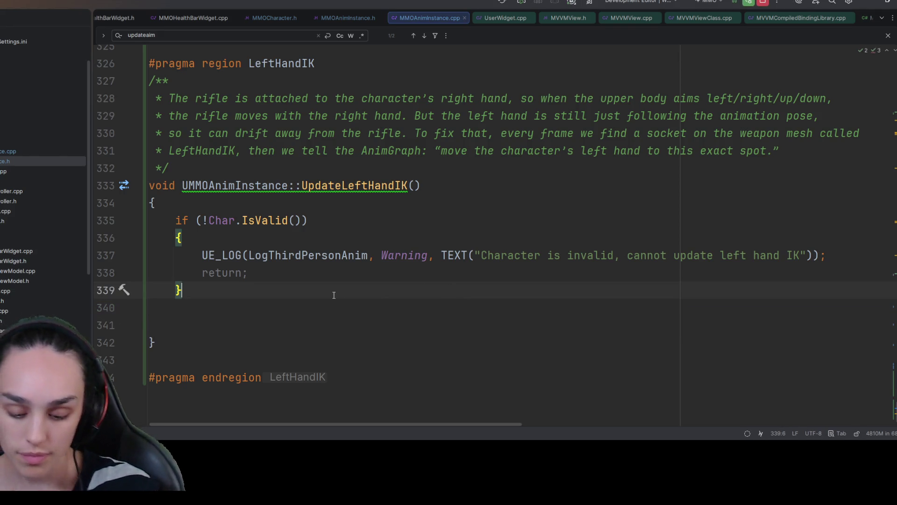
# Check the LeftHandIKTransform property in the header, then return to MMOAnimInstance.cpp.
pyautogui.hotkey('ctrl', 'alt', 'Home')
pyautogui.click(340, 239)
pyautogui.press('Up')
pyautogui.press('Up')
pyautogui.press('Up')
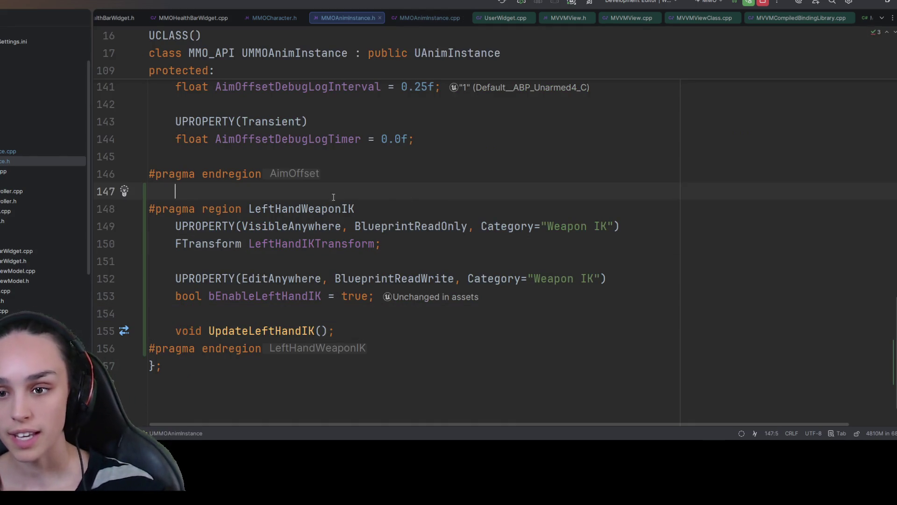
pyautogui.hotkey('ctrl', 'alt', 'Home')
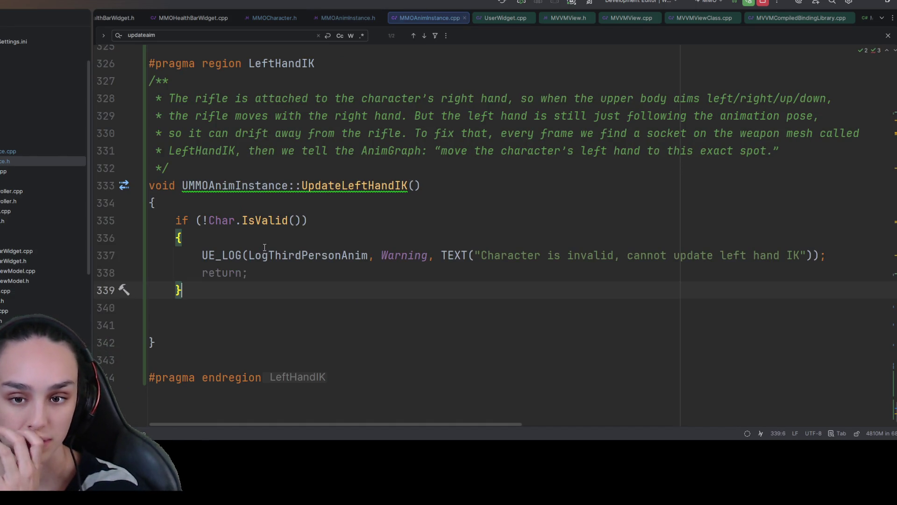
# Reset LeftHandIKTransform to FTransform::Identity at the start of the invalid-character guard.
pyautogui.press('Up')
pyautogui.press('Up')
pyautogui.press('Up')
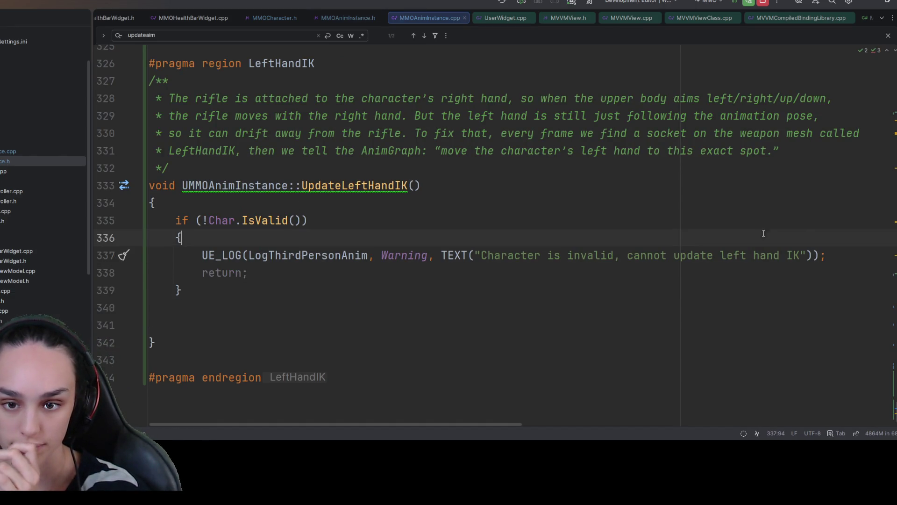
pyautogui.press('Return')
pyautogui.write('LeftHandIKTransform =')
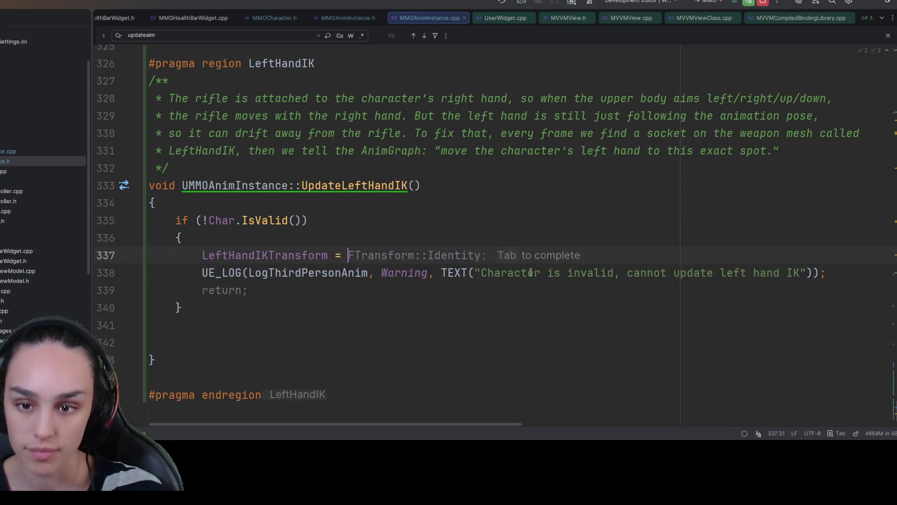
pyautogui.press('Tab')
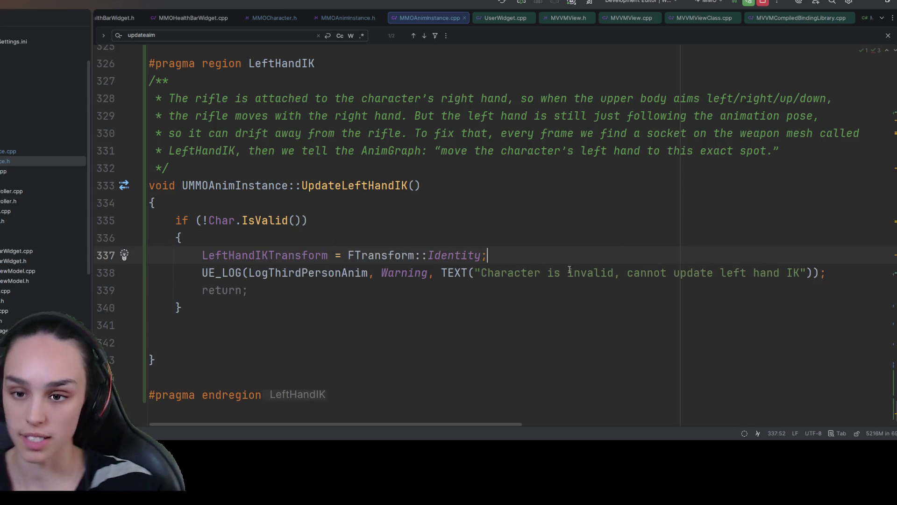
pyautogui.keyDown('ctrl'); pyautogui.click(473, 257); pyautogui.keyUp('ctrl')
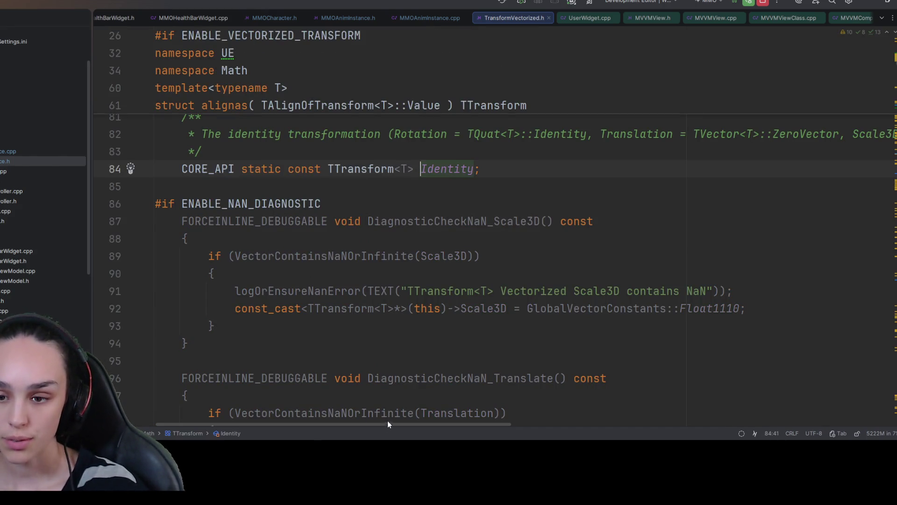
pyautogui.moveTo(388, 424)
pyautogui.mouseDown()
pyautogui.moveTo(563, 427)
pyautogui.moveTo(265, 422)
pyautogui.mouseUp()
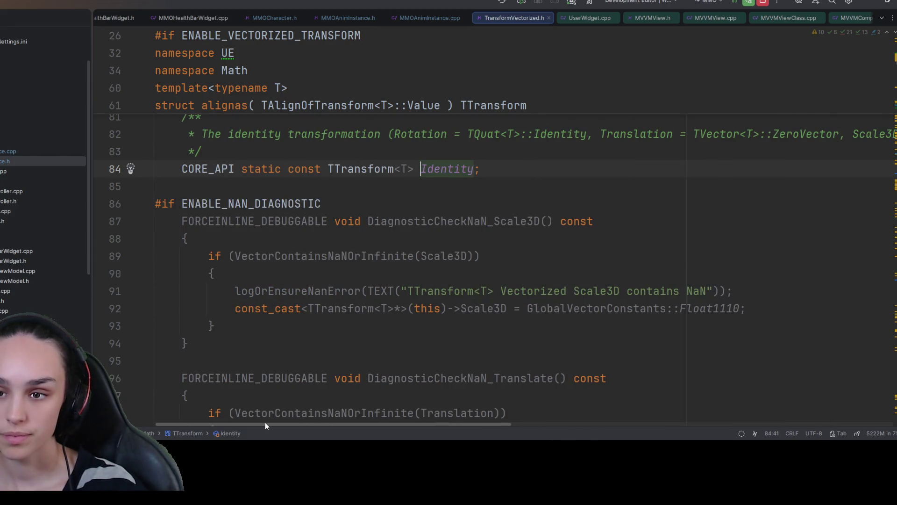
pyautogui.click(439, 20)
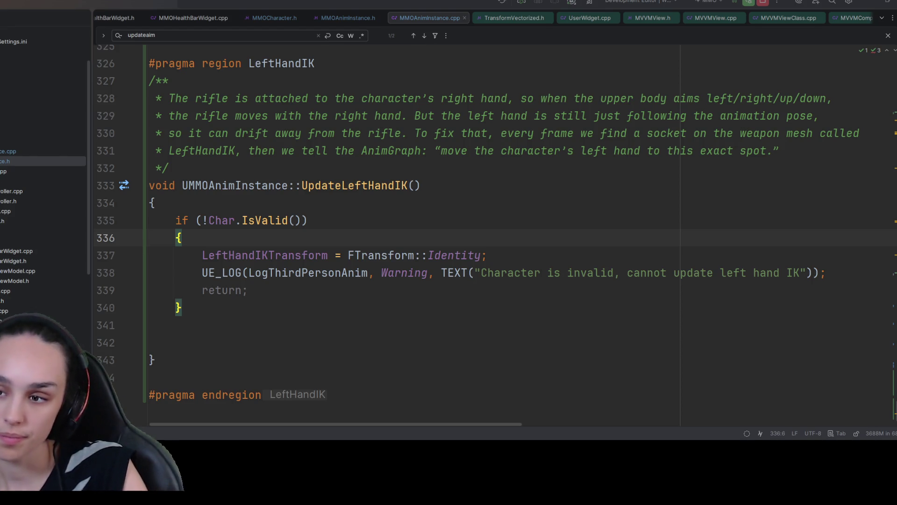
pyautogui.moveTo(487, 255); pyautogui.dragTo(347, 256)
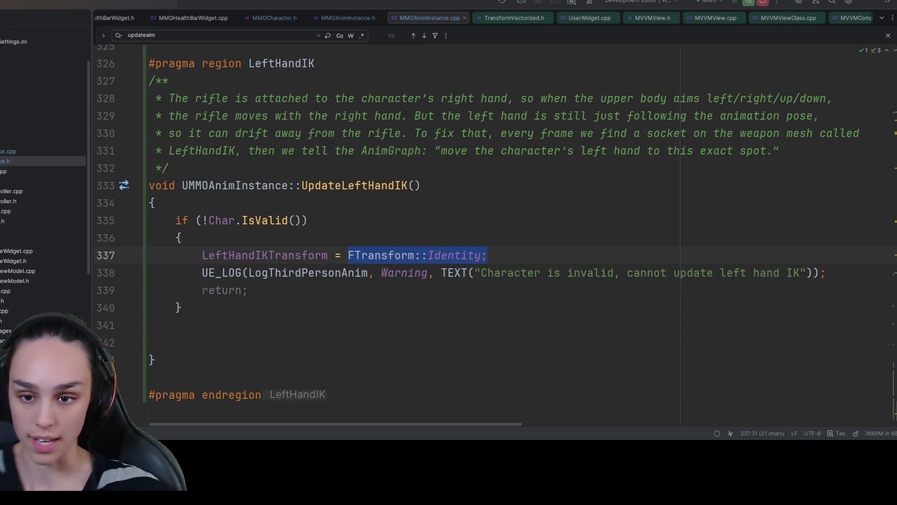
# Add AMMOCharacter* MMOCharacter = Cast of Char, with an if (!MMOCharacter) UE_LOG warning.
pyautogui.click(402, 306)
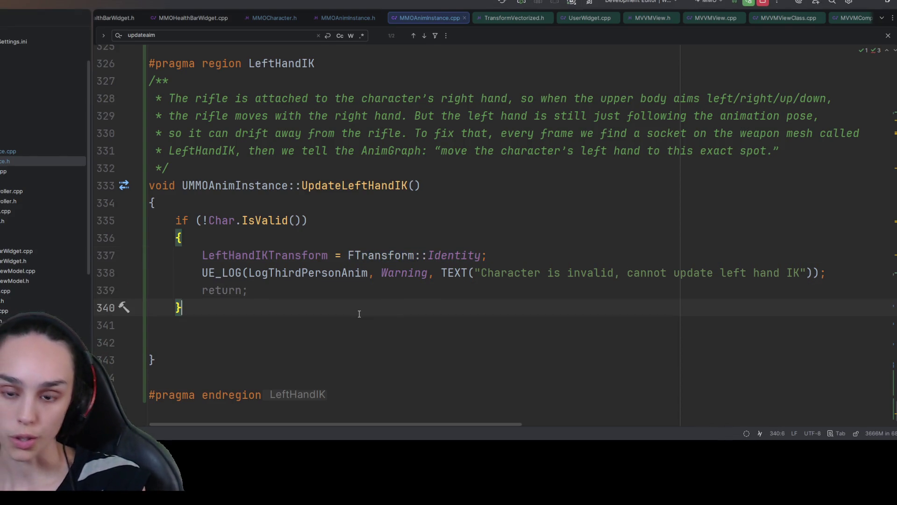
pyautogui.press('Return')
pyautogui.press('Return')
pyautogui.write('AMMOChar')
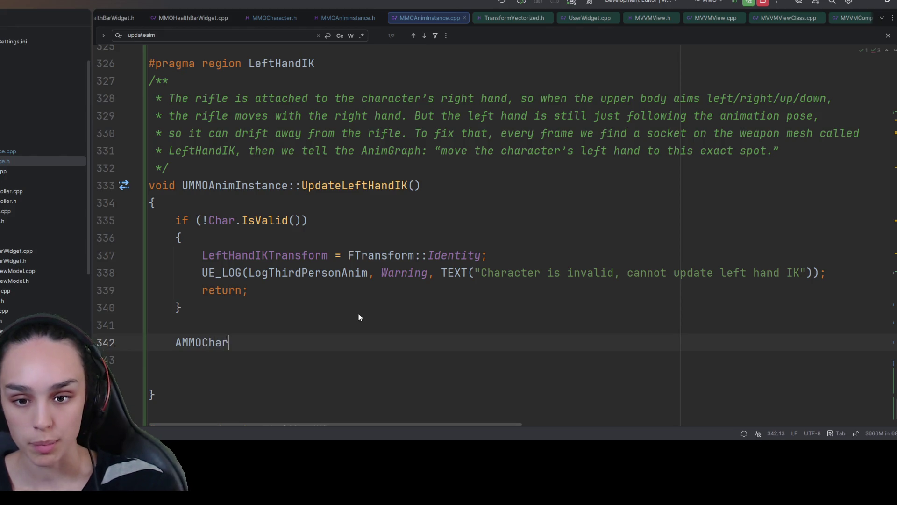
pyautogui.write('acter* ')
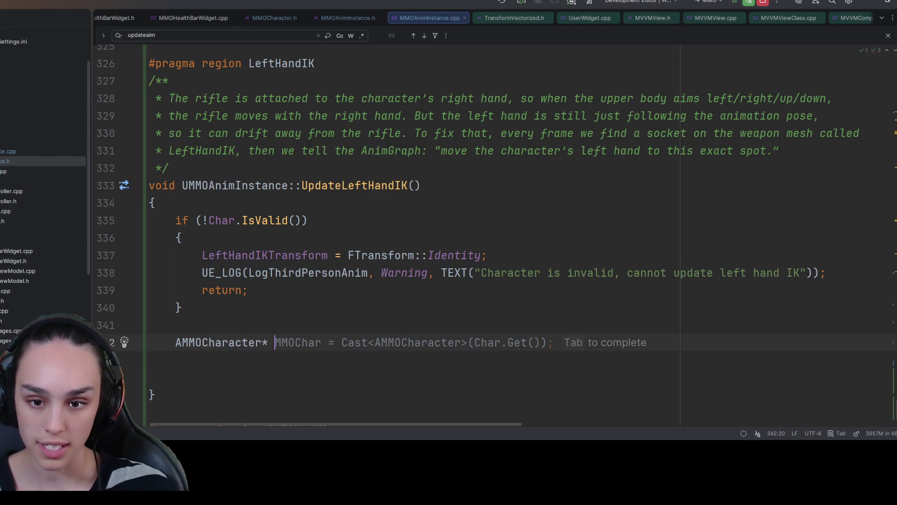
pyautogui.write('MMOChar')
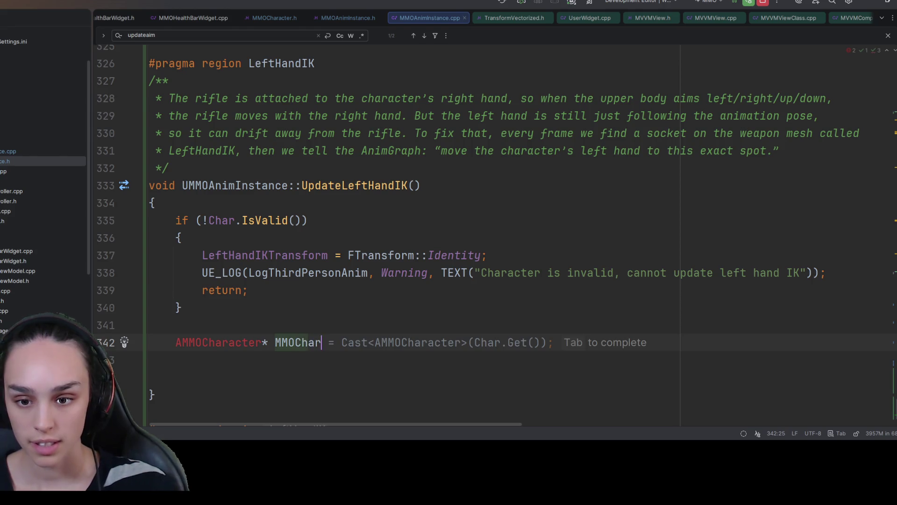
pyautogui.write('acter =')
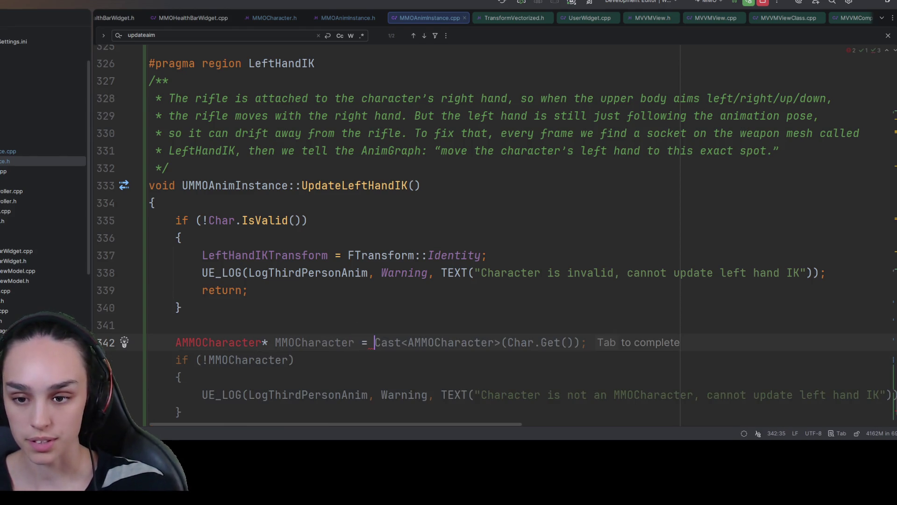
pyautogui.press('Tab')
pyautogui.click(269, 366)
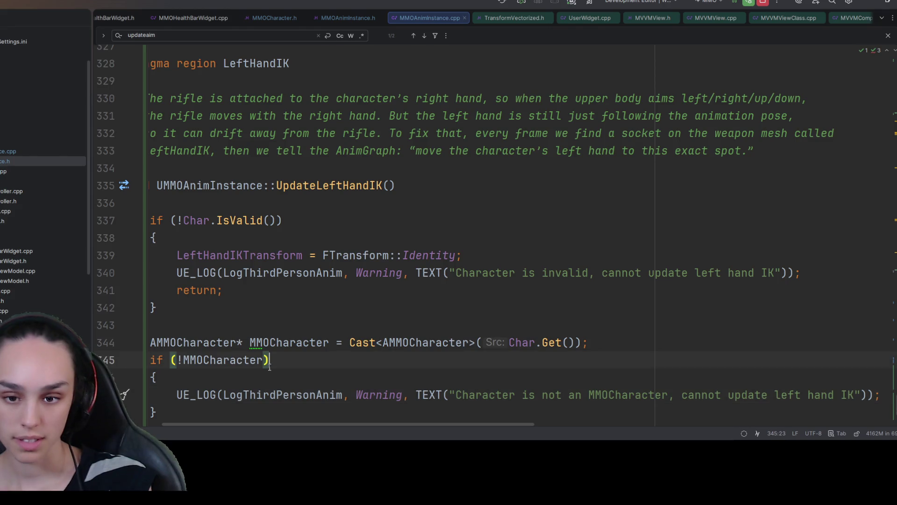
pyautogui.scroll(-1, 269, 365)
pyautogui.moveTo(241, 373); pyautogui.dragTo(2, 291)
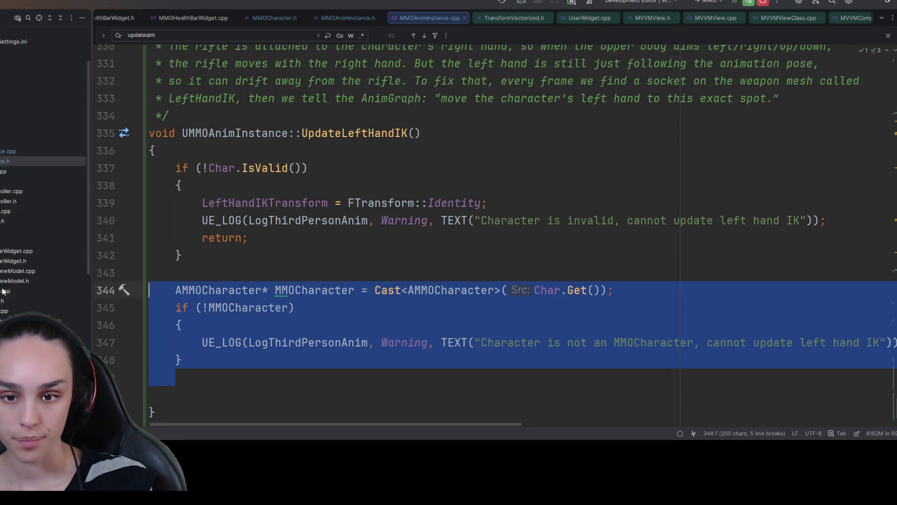
pyautogui.press('Right')
pyautogui.press('Return')
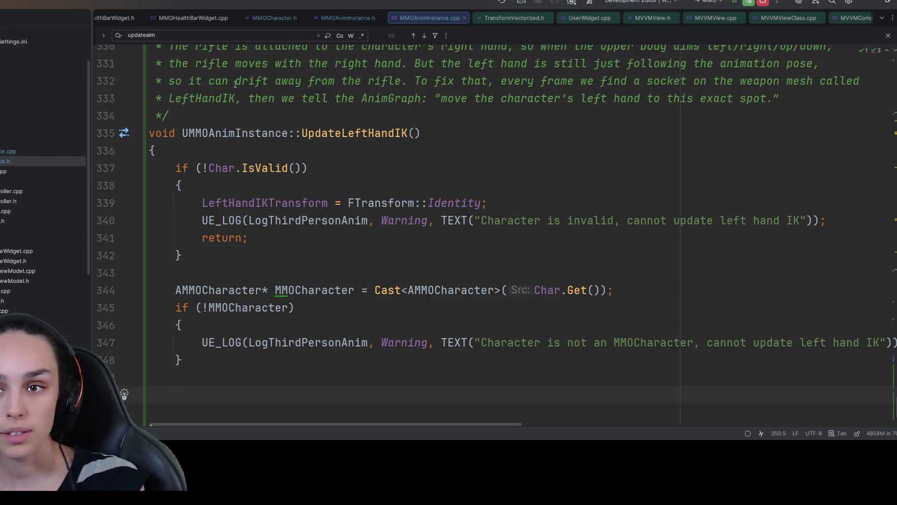
# Open MMOCharacter.h and find the WeaponMesh property declaration.
pyautogui.keyDown('ctrl'); pyautogui.click(248, 288); pyautogui.keyUp('ctrl')
pyautogui.scroll(-20, 248, 287)
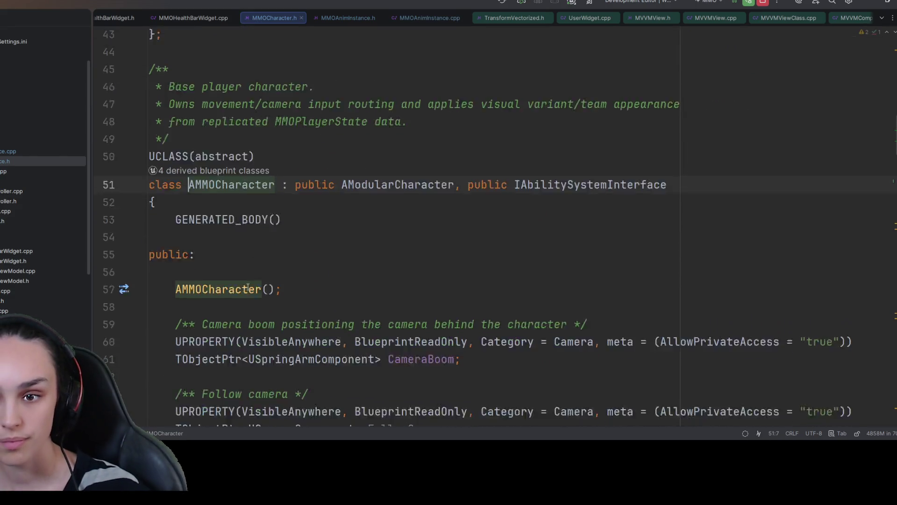
pyautogui.scroll(-12, 250, 287)
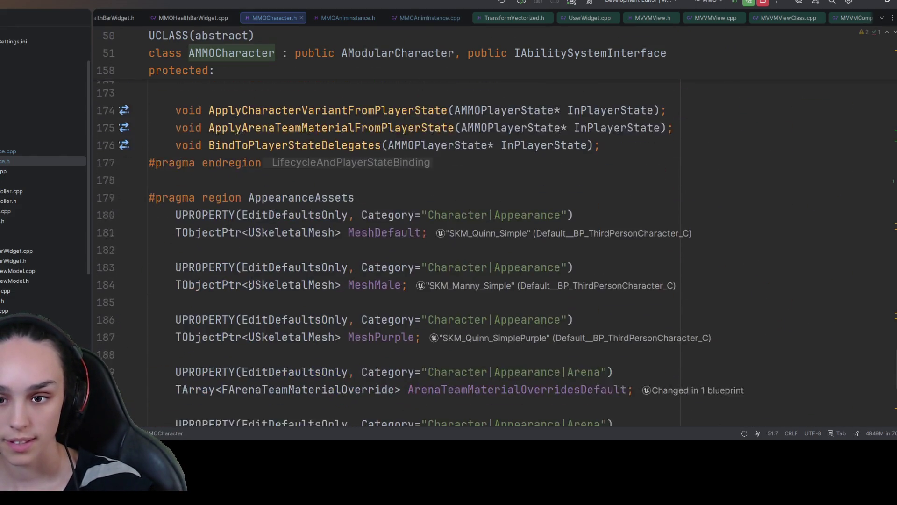
pyautogui.scroll(5, 276, 394)
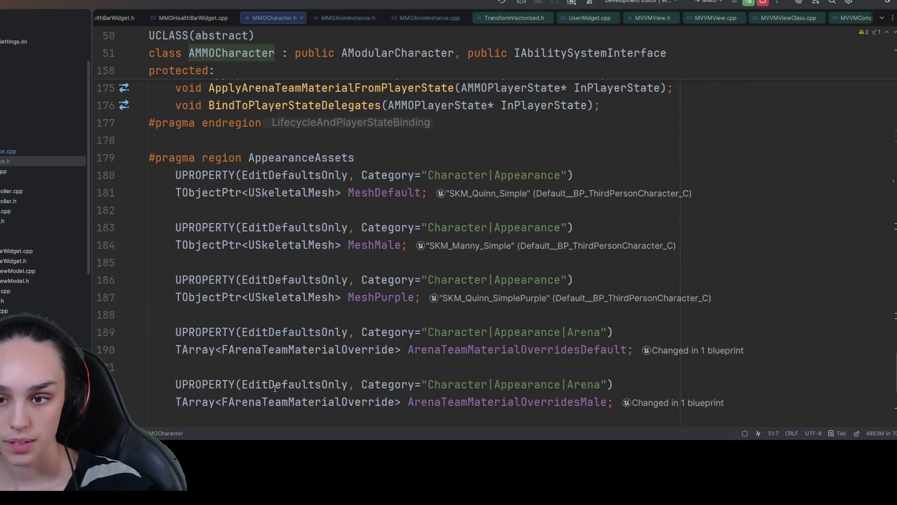
pyautogui.scroll(4, 276, 393)
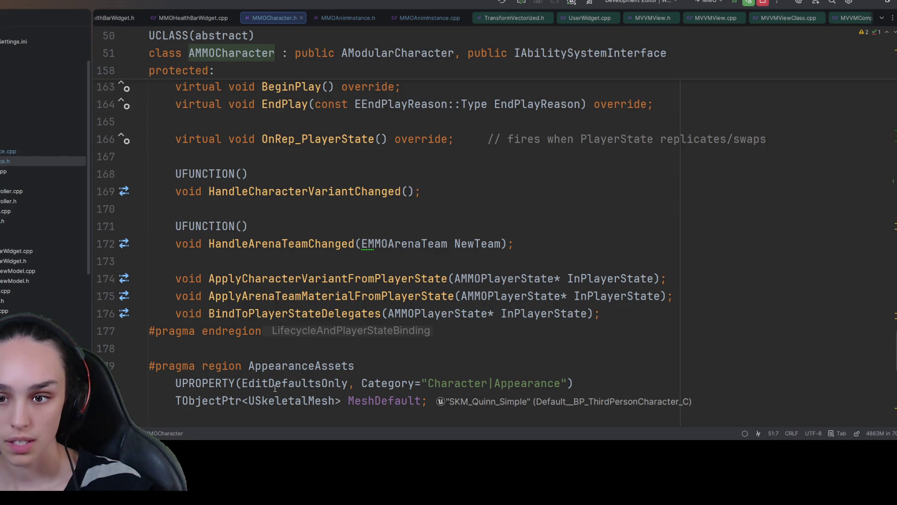
pyautogui.scroll(11, 274, 388)
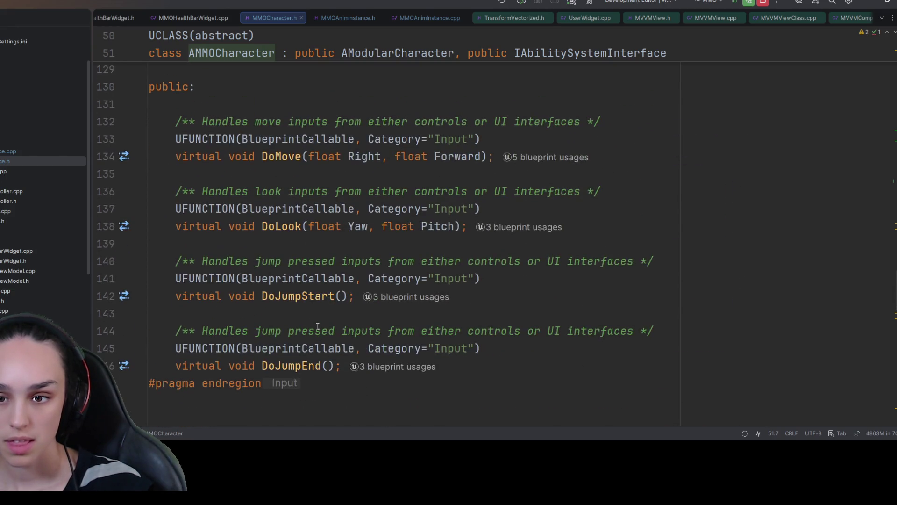
pyautogui.scroll(13, 317, 326)
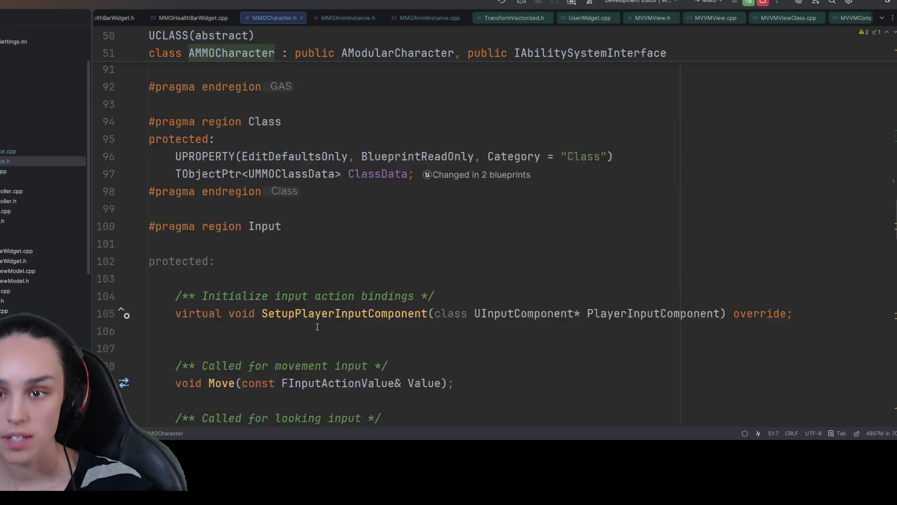
pyautogui.scroll(3, 317, 326)
pyautogui.scroll(-3, 314, 328)
pyautogui.scroll(5, 304, 330)
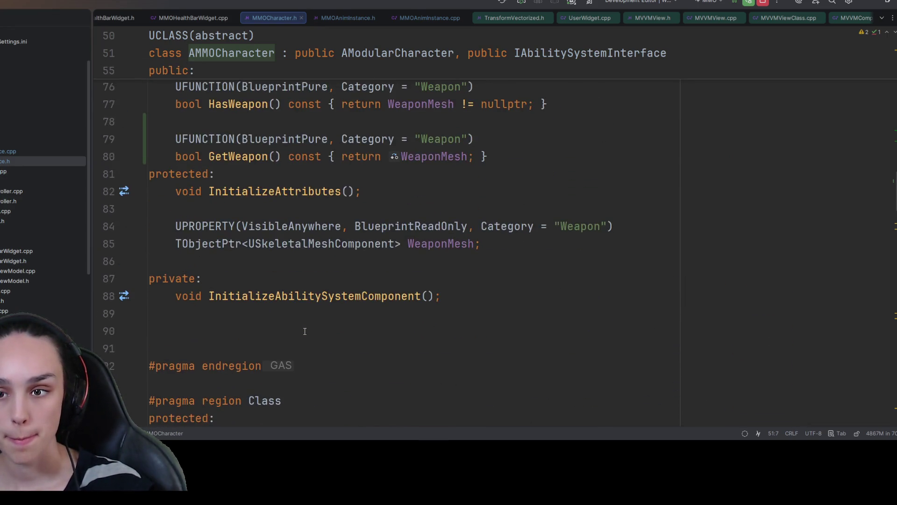
pyautogui.scroll(-4, 304, 331)
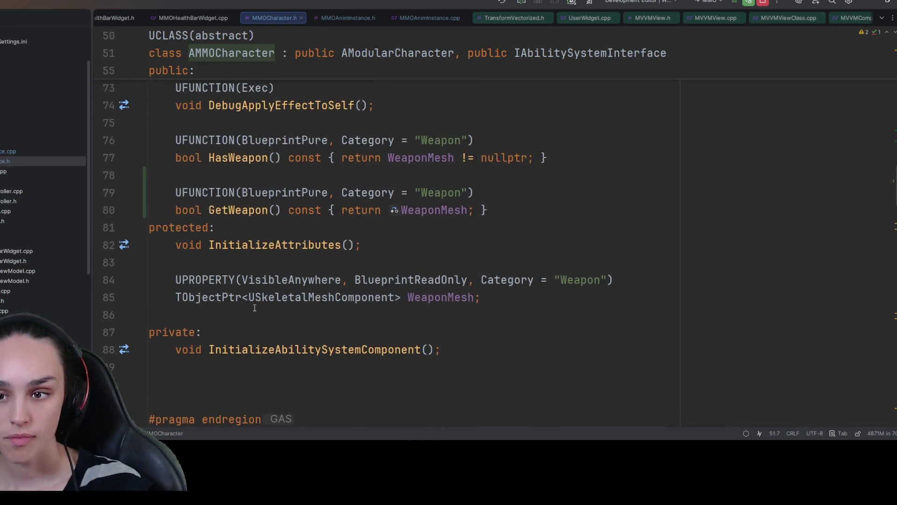
pyautogui.scroll(1, 256, 304)
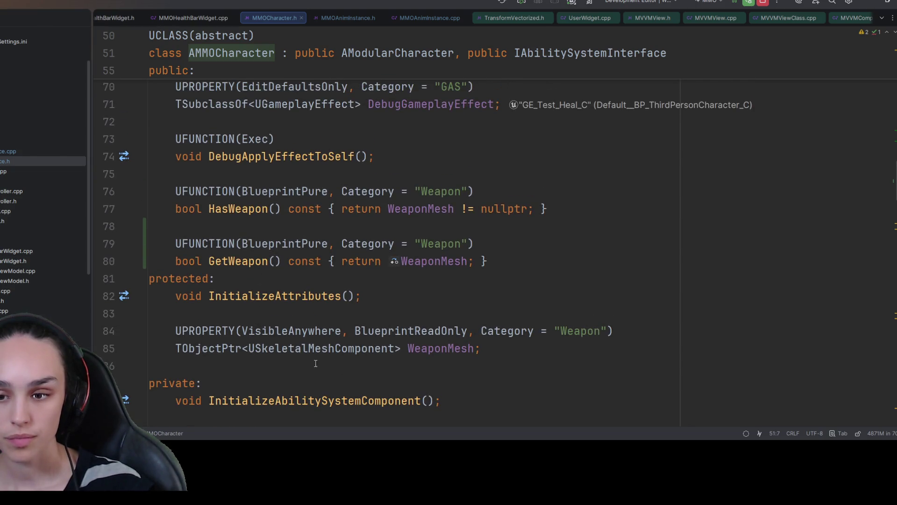
# Copy WeaponMesh's USkeletalMeshComponent type name and return to MMOAnimInstance.cpp.
pyautogui.doubleClick(297, 348)
pyautogui.moveTo(363, 349); pyautogui.dragTo(173, 348)
pyautogui.doubleClick(281, 348)
pyautogui.hotkey('ctrl', 'c')
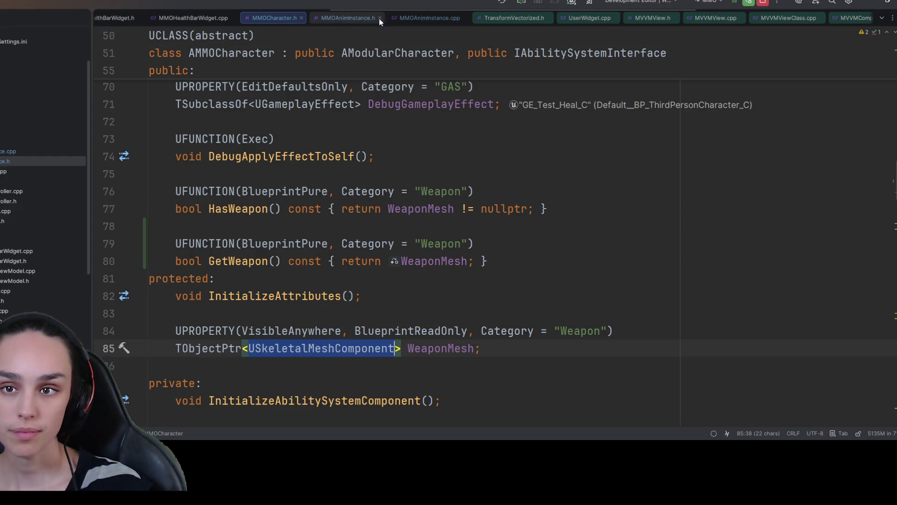
pyautogui.click(400, 19)
# Add 'USkeletalMeshComponent* WeaponMesh = Char->GetWeapon();' on a new line after the cast check.
pyautogui.click(354, 362)
pyautogui.scroll(-2, 348, 299)
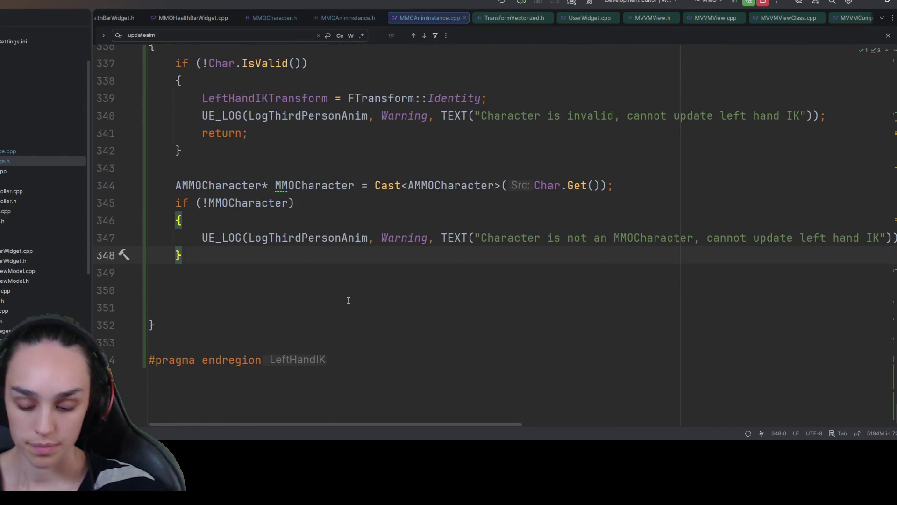
pyautogui.press('Return')
pyautogui.press('Return')
pyautogui.hotkey('ctrl', 'v')
pyautogui.write('* Weapo')
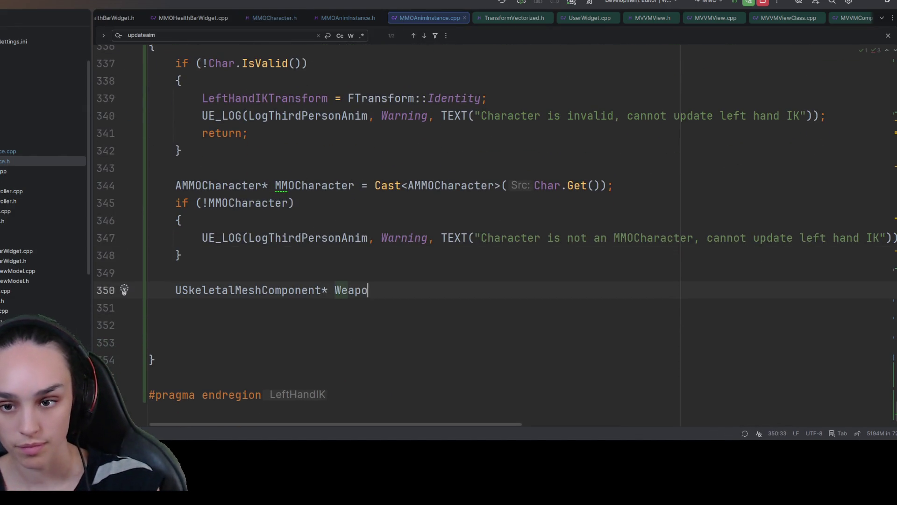
pyautogui.write('nMesh = Cha')
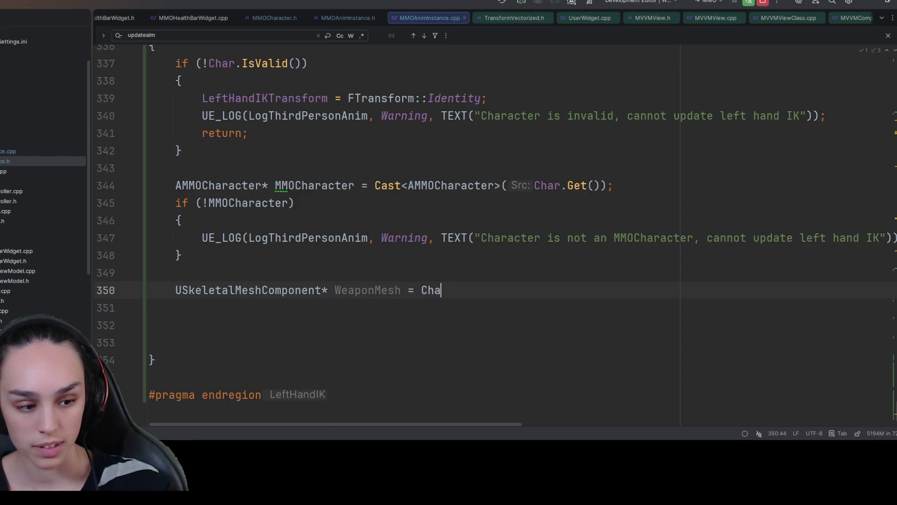
pyautogui.write('r->')
pyautogui.press('Tab')
pyautogui.press('BackSpace')
pyautogui.press('BackSpace')
pyautogui.press('BackSpace')
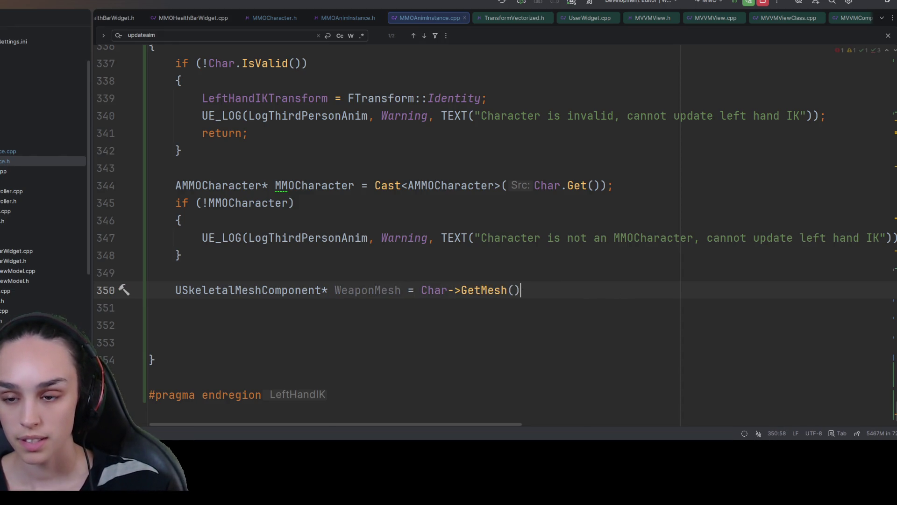
pyautogui.press('BackSpace')
pyautogui.press('BackSpace')
pyautogui.press('BackSpace')
pyautogui.write('Weapo')
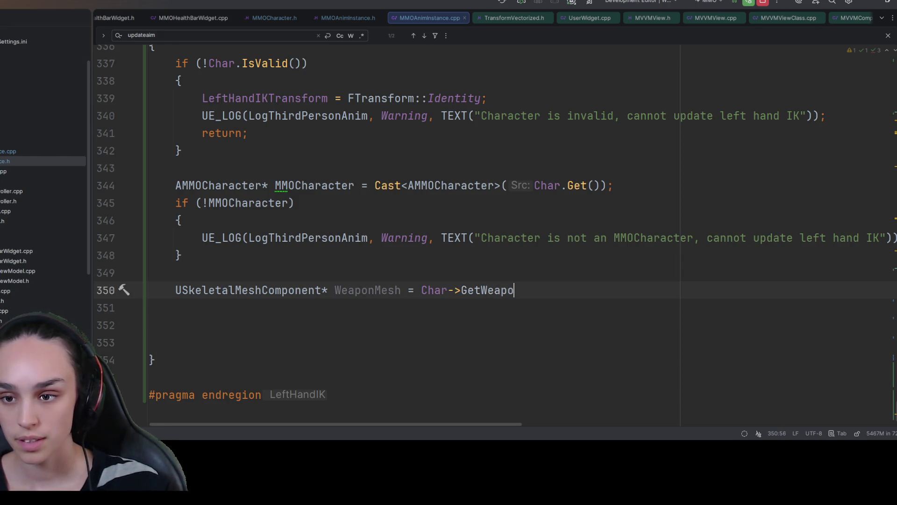
pyautogui.write('n();')
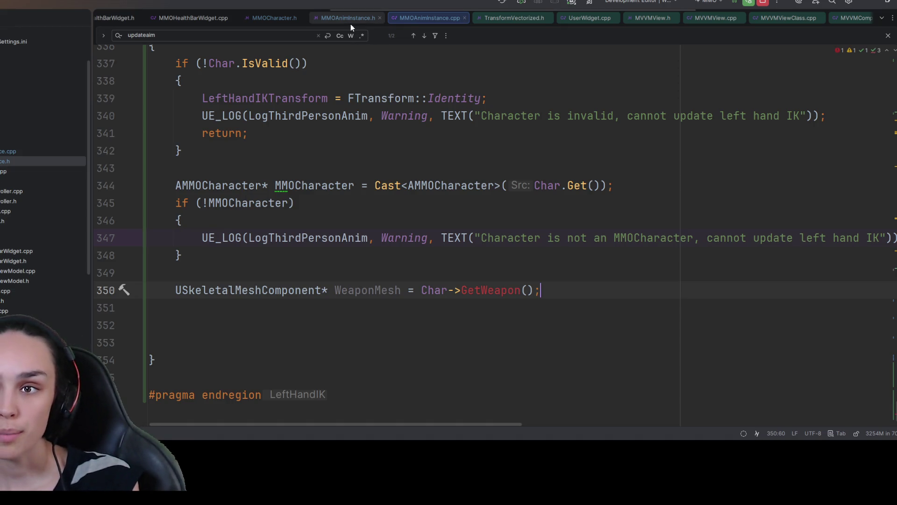
# Locate the GetWeapon declaration and its bool return type in MMOCharacter.h.
pyautogui.click(281, 17)
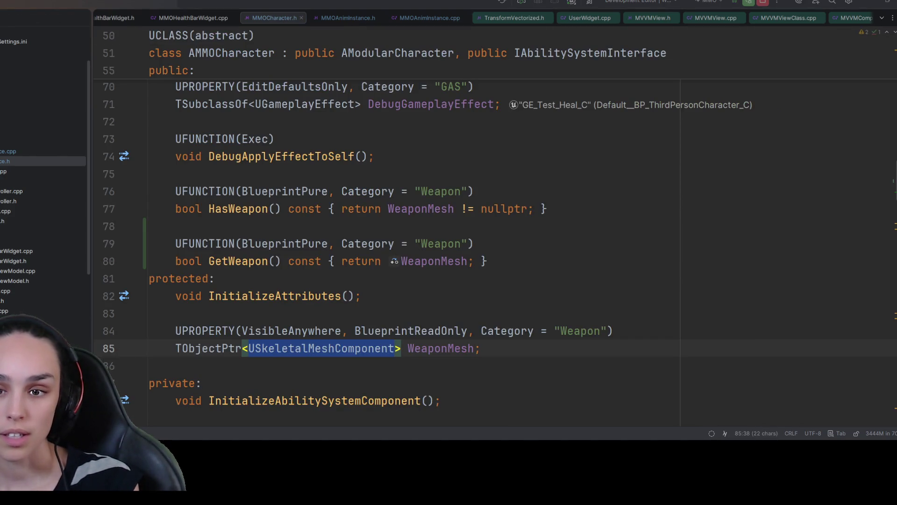
pyautogui.moveTo(488, 261)
pyautogui.mouseDown()
pyautogui.moveTo(114, 261)
pyautogui.moveTo(114, 244)
pyautogui.mouseUp()
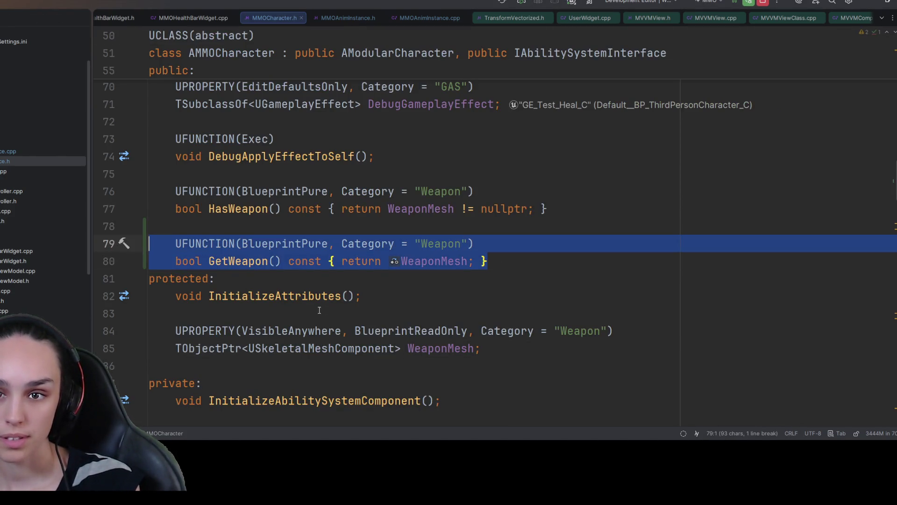
pyautogui.doubleClick(268, 261)
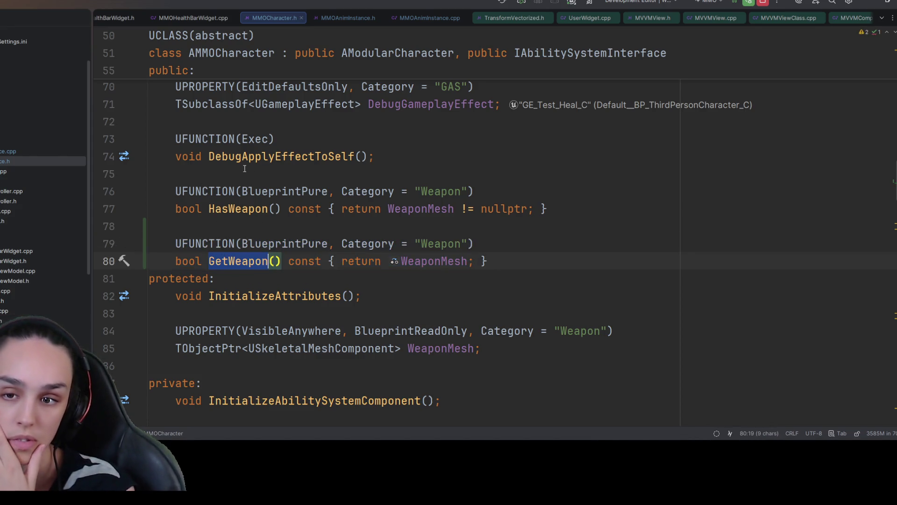
pyautogui.click(179, 261)
pyautogui.scroll(-4, 234, 263)
pyautogui.scroll(3, 310, 267)
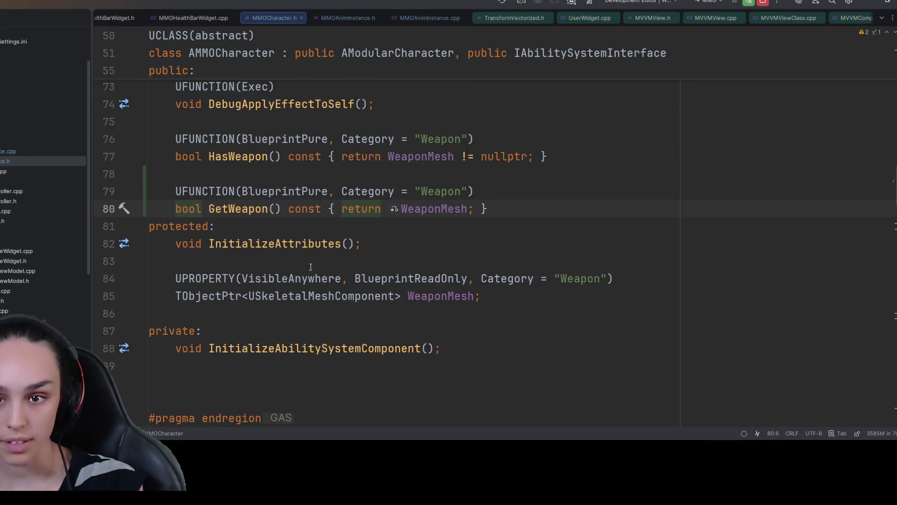
# Replace GetWeapon's bool return type with TObjectPtr<USkeletalMeshComponent> copied from the WeaponMesh property.
pyautogui.moveTo(401, 295); pyautogui.dragTo(168, 297)
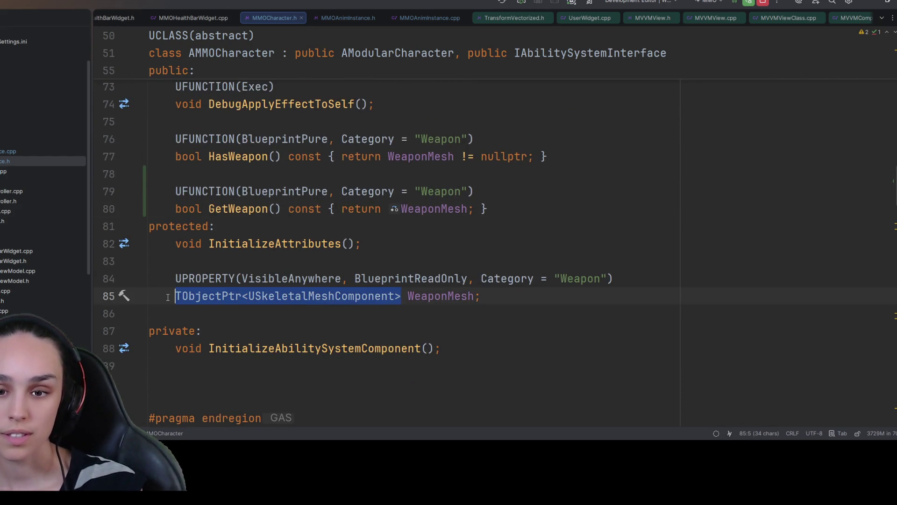
pyautogui.hotkey('ctrl', 'c')
pyautogui.doubleClick(189, 209)
pyautogui.hotkey('ctrl', 'v')
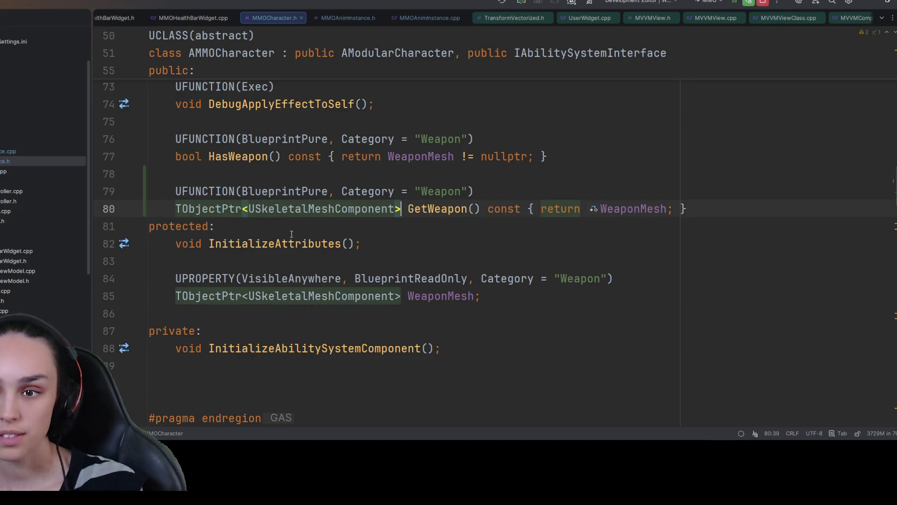
pyautogui.press('Down')
pyautogui.doubleClick(423, 208)
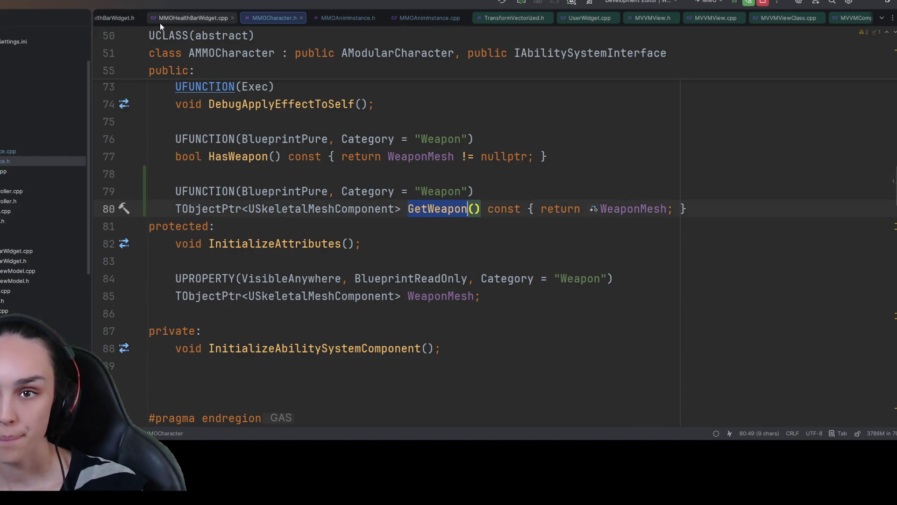
pyautogui.click(430, 18)
pyautogui.doubleClick(490, 290)
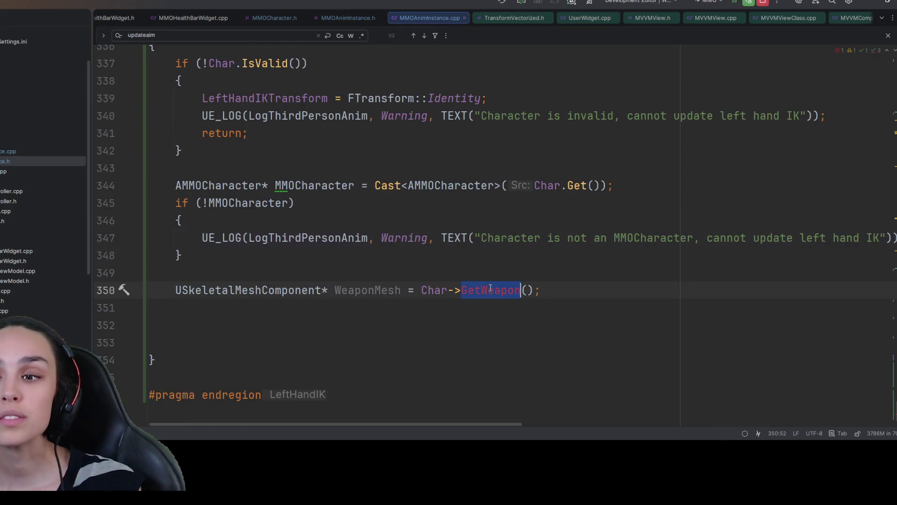
# Paste GetWeapon as the called getter on the WeaponMesh line and settle below it.
pyautogui.hotkey('ctrl', 'v')
pyautogui.scroll(-2, 477, 241)
pyautogui.click(477, 240)
pyautogui.click(101, 236)
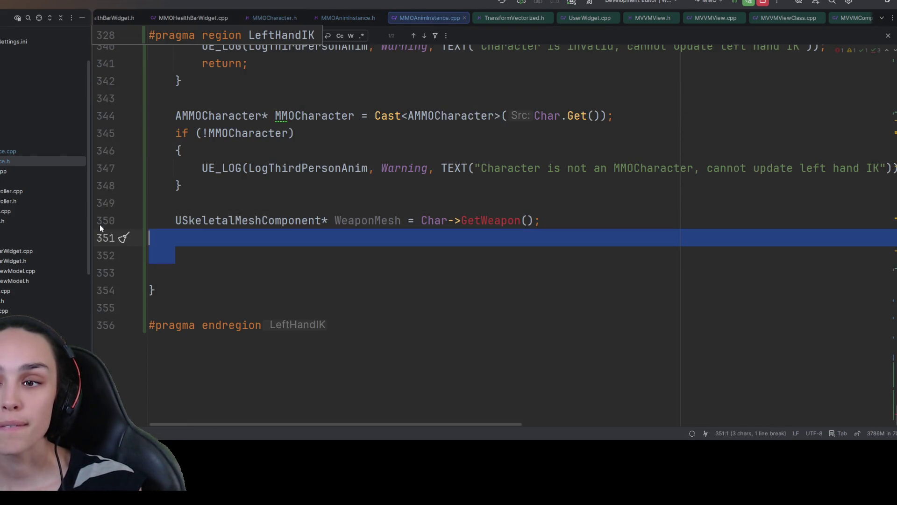
pyautogui.click(280, 231)
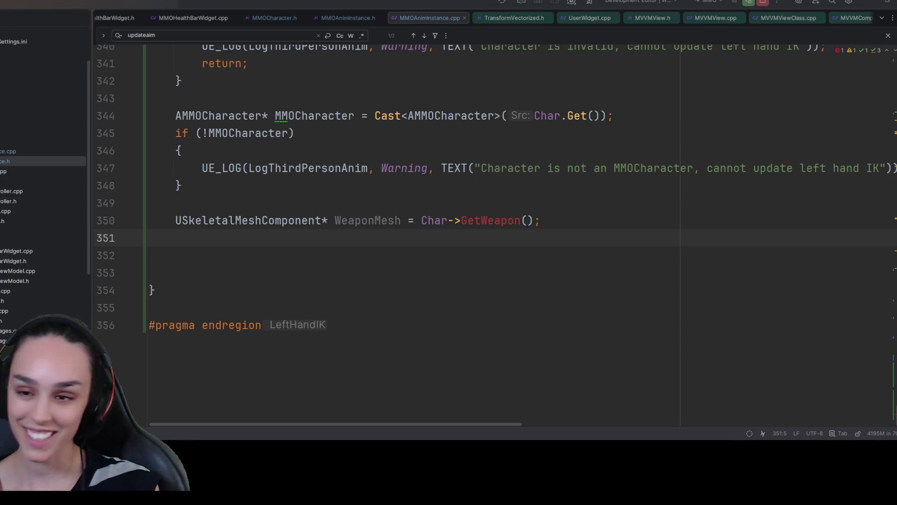
pyautogui.press('Down')
pyautogui.press('Down')
pyautogui.press('Down')
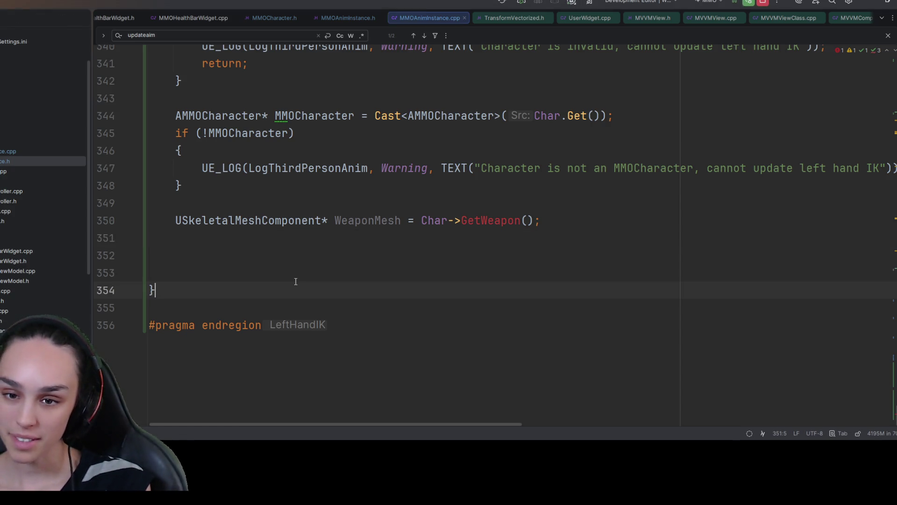
pyautogui.press('Up')
pyautogui.press('Up')
pyautogui.press('Up')
pyautogui.press('Down')
pyautogui.press('Down')
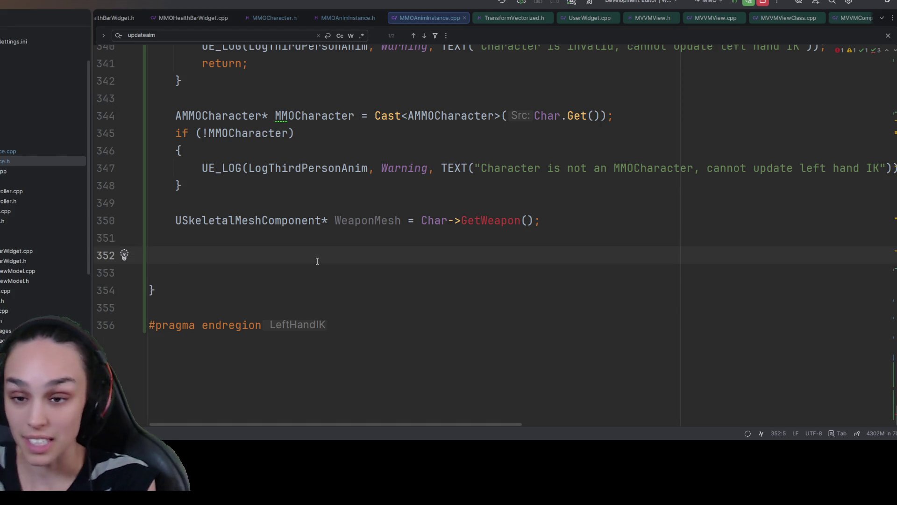
# Jump from the GetWeapon call on line 350 to its declaration in MMOCharacter.h.
pyautogui.scroll(3, 378, 347)
pyautogui.scroll(-3, 378, 348)
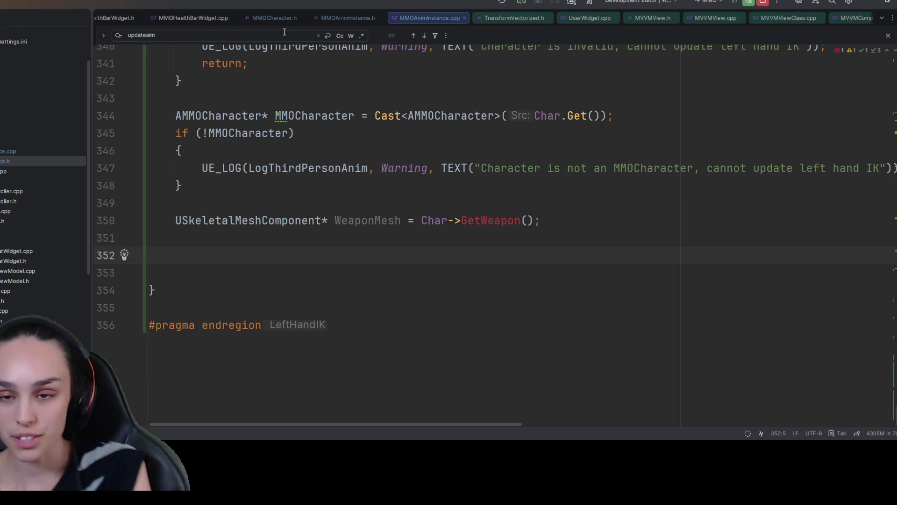
pyautogui.doubleClick(473, 222)
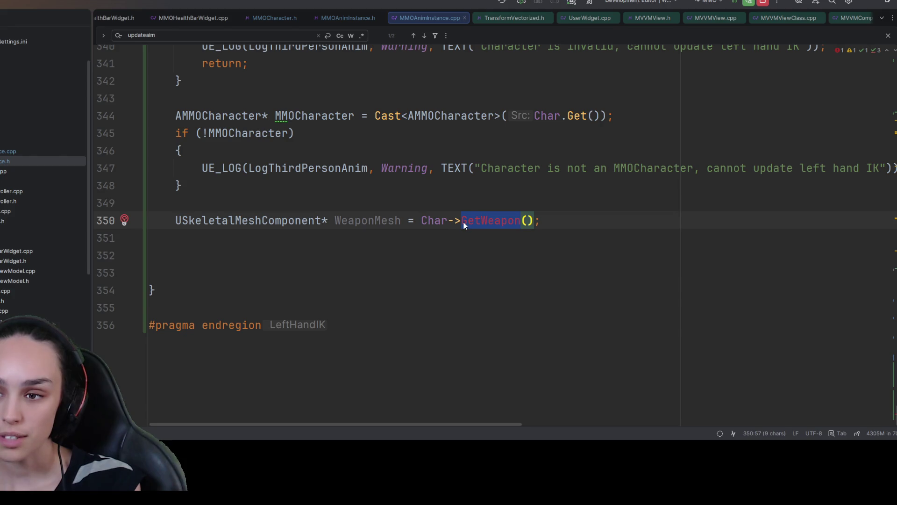
pyautogui.click(273, 19)
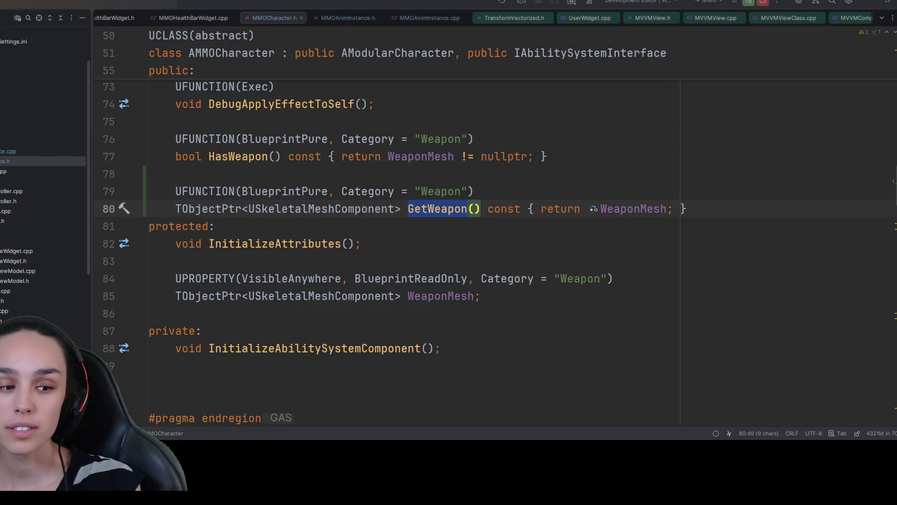
pyautogui.scroll(4, 126, 210)
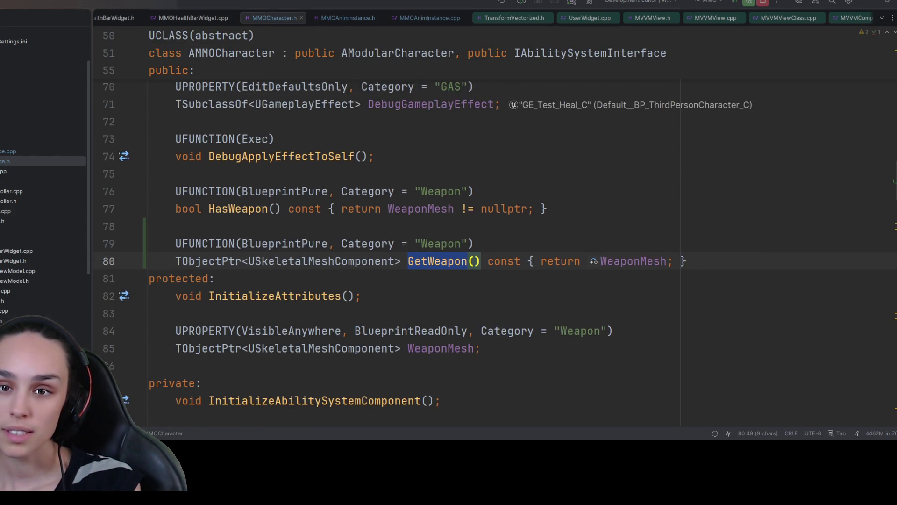
# Change GetWeapon's return type from TObjectPtr<USkeletalMeshComponent> to USkeletalMeshComponent* on line 80.
pyautogui.scroll(-3, 127, 210)
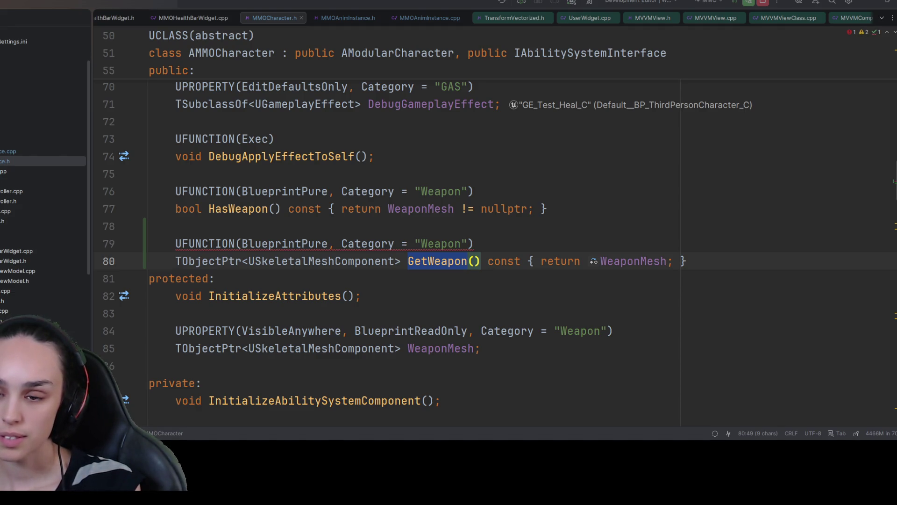
pyautogui.click(428, 243)
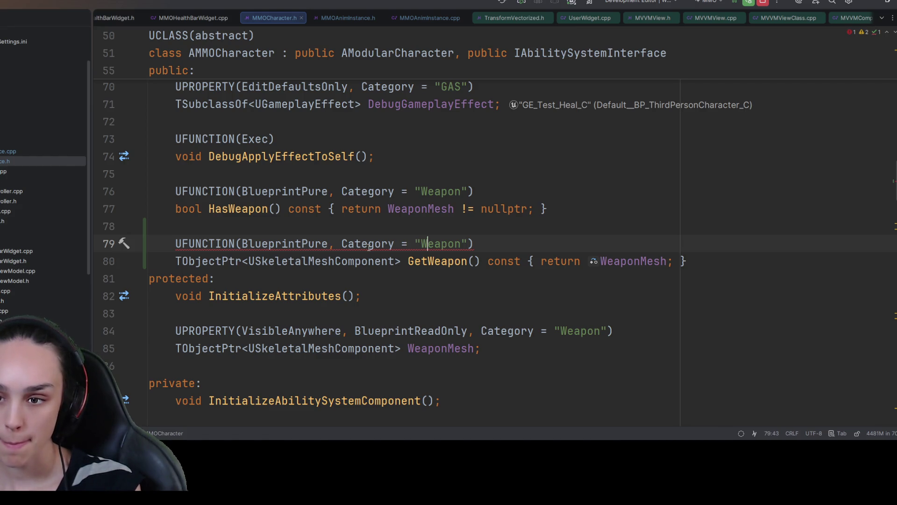
pyautogui.doubleClick(204, 262)
pyautogui.press('BackSpace')
pyautogui.press('Delete')
pyautogui.hotkey('ctrl', 'Right')
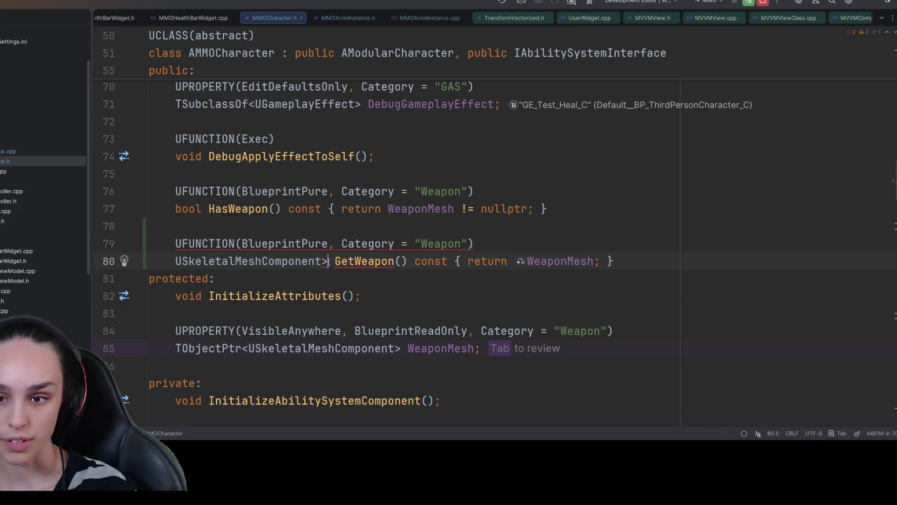
pyautogui.press('Delete')
pyautogui.write('*')
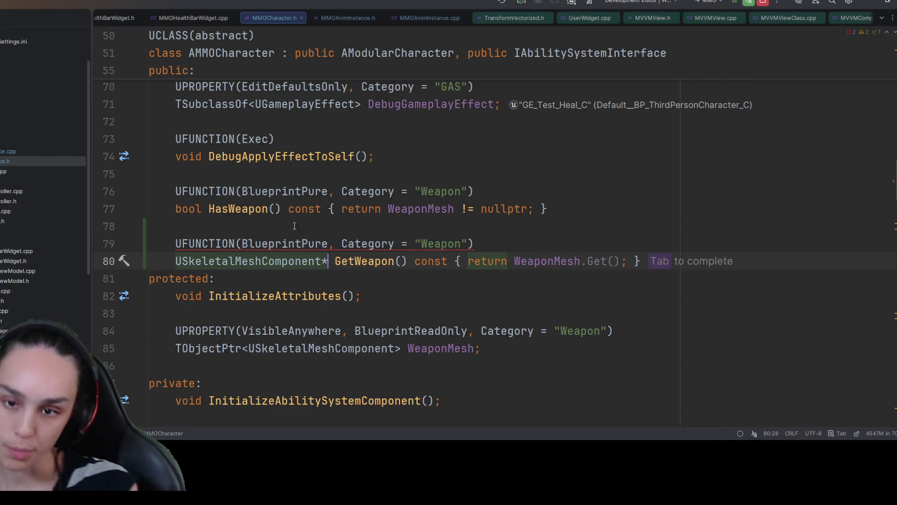
pyautogui.click(522, 209)
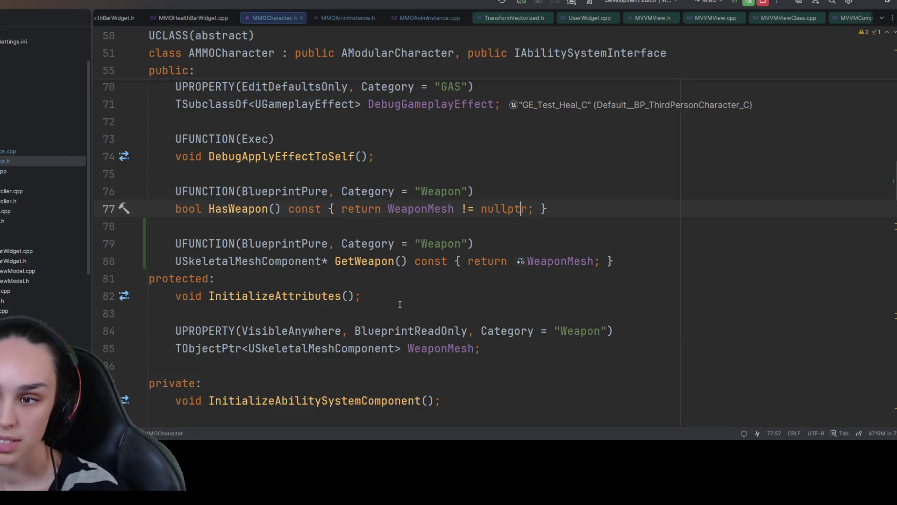
# Replace Char with MMOCharacter on line 350 so WeaponMesh reads MMOCharacter->GetWeapon().
pyautogui.click(427, 18)
pyautogui.click(448, 239)
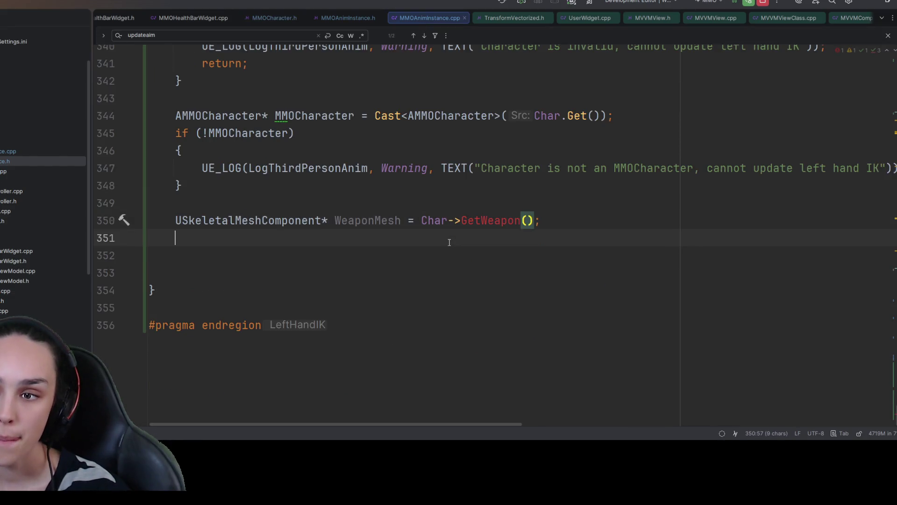
pyautogui.moveTo(542, 220); pyautogui.dragTo(449, 218)
pyautogui.moveTo(403, 257); pyautogui.dragTo(53, 257)
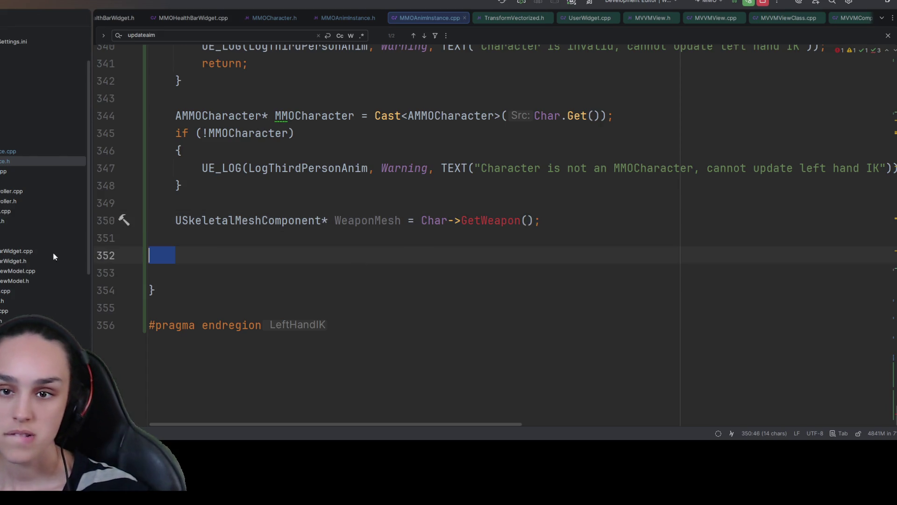
pyautogui.click(235, 132)
pyautogui.click(434, 220)
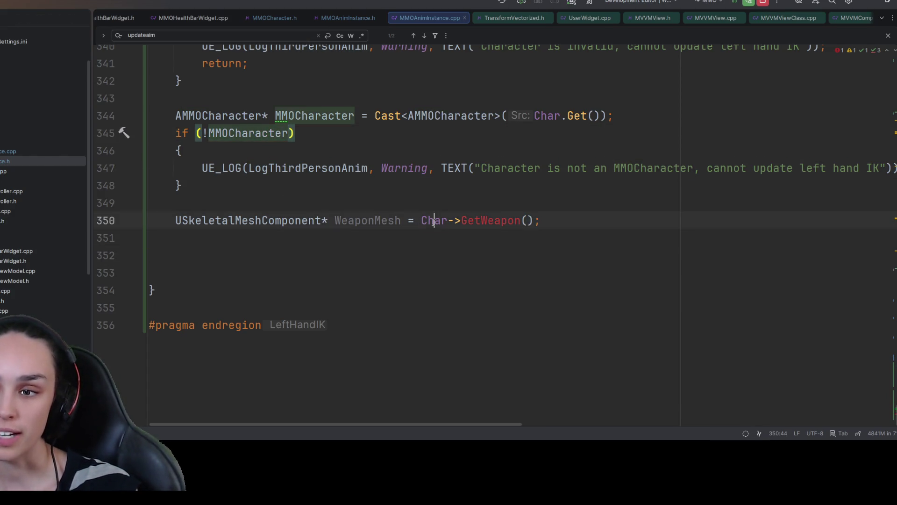
pyautogui.doubleClick(434, 220)
pyautogui.hotkey('ctrl', 'v')
pyautogui.click(476, 259)
pyautogui.moveTo(596, 220); pyautogui.dragTo(148, 222)
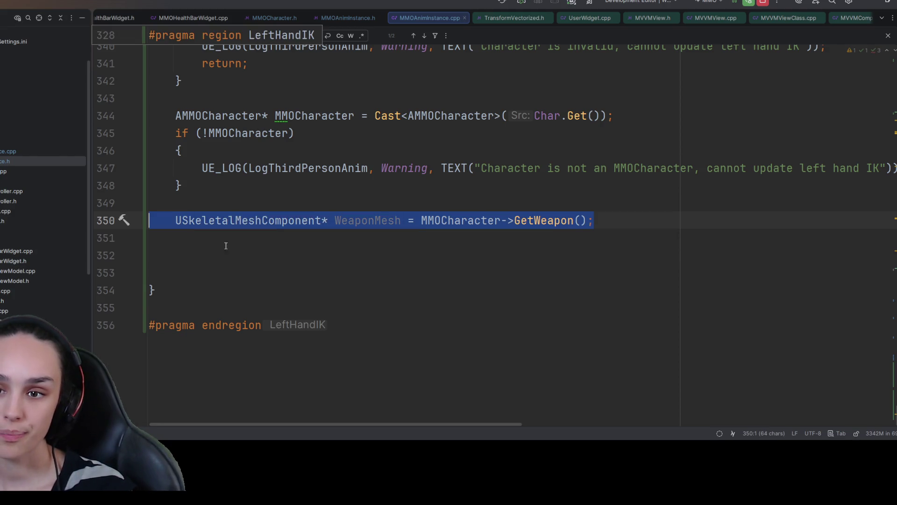
pyautogui.click(226, 245)
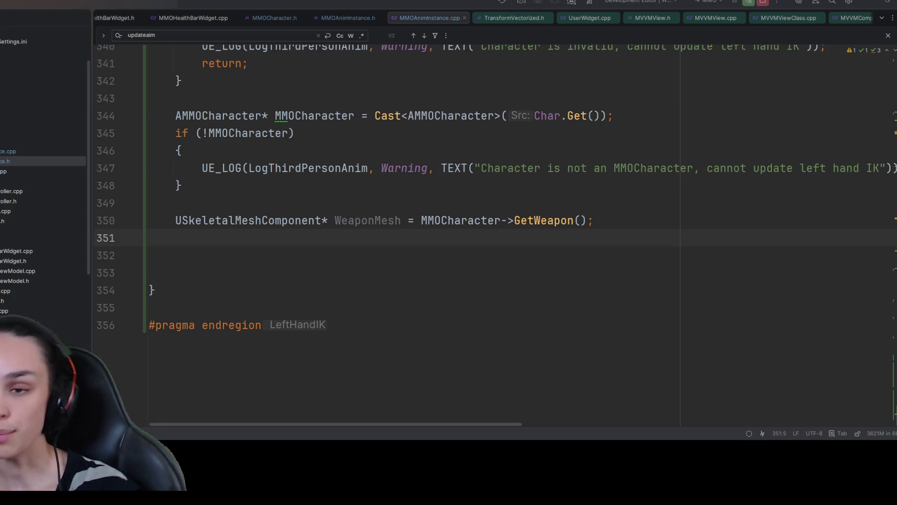
# Insert a '// get character mesh' comment line above the WeaponMesh declaration.
pyautogui.click(460, 203)
pyautogui.press('Return')
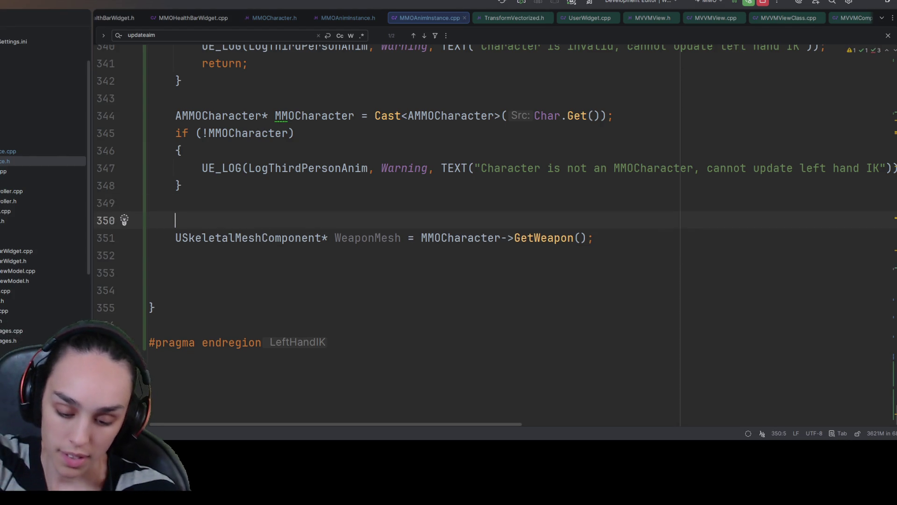
pyautogui.write('UMes')
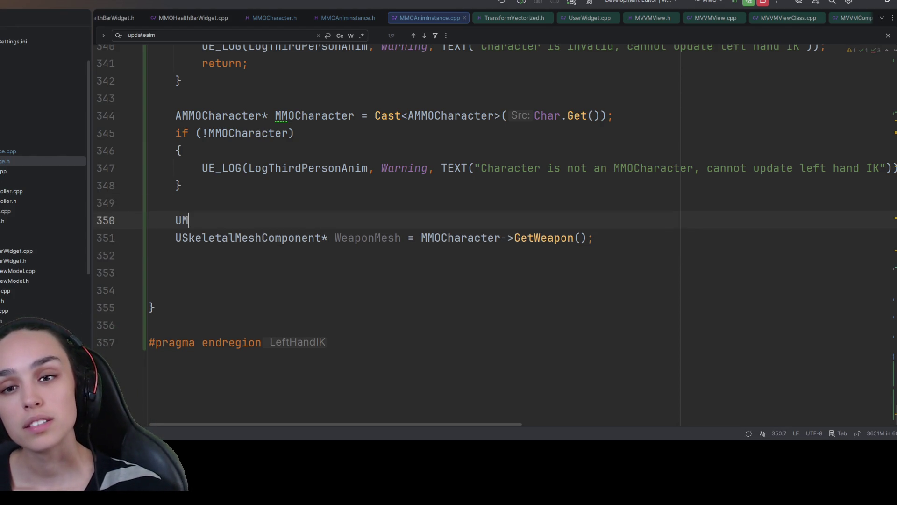
pyautogui.write('h')
pyautogui.press('BackSpace')
pyautogui.press('BackSpace')
pyautogui.press('BackSpace')
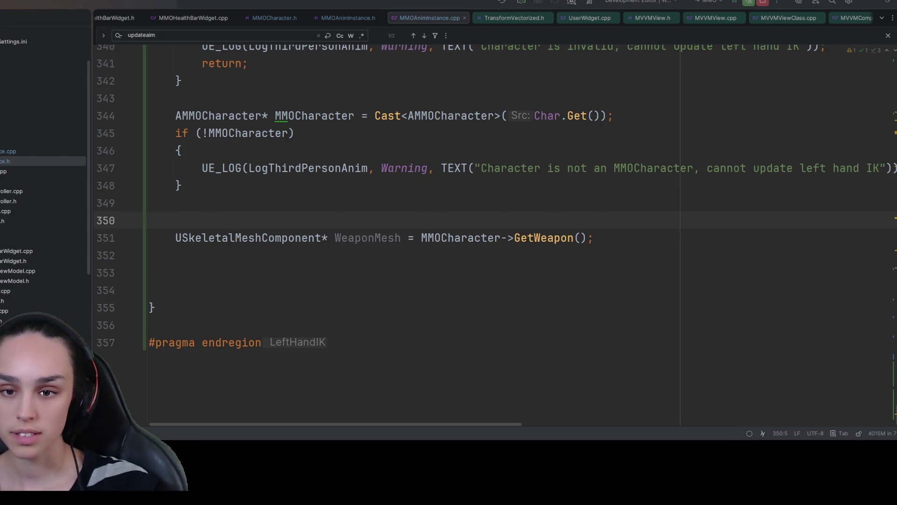
pyautogui.write('//get charace')
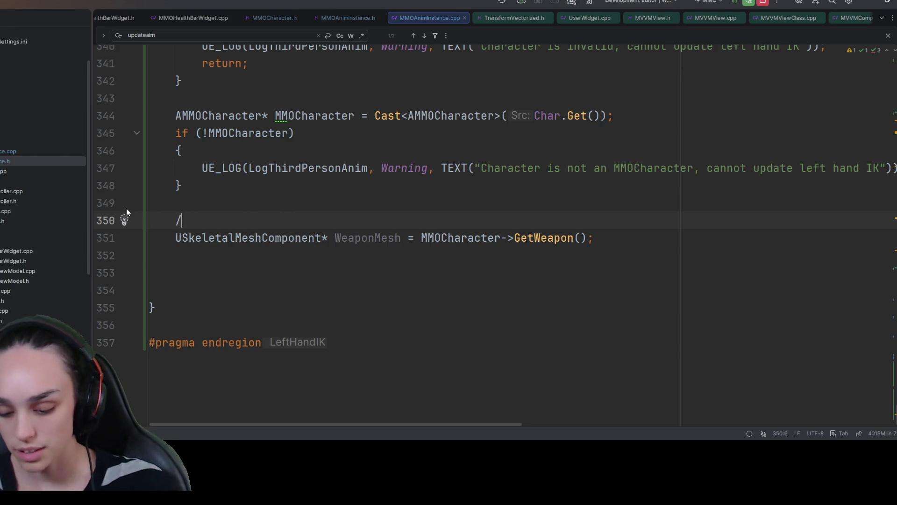
pyautogui.press('BackSpace')
pyautogui.write('te rmesh')
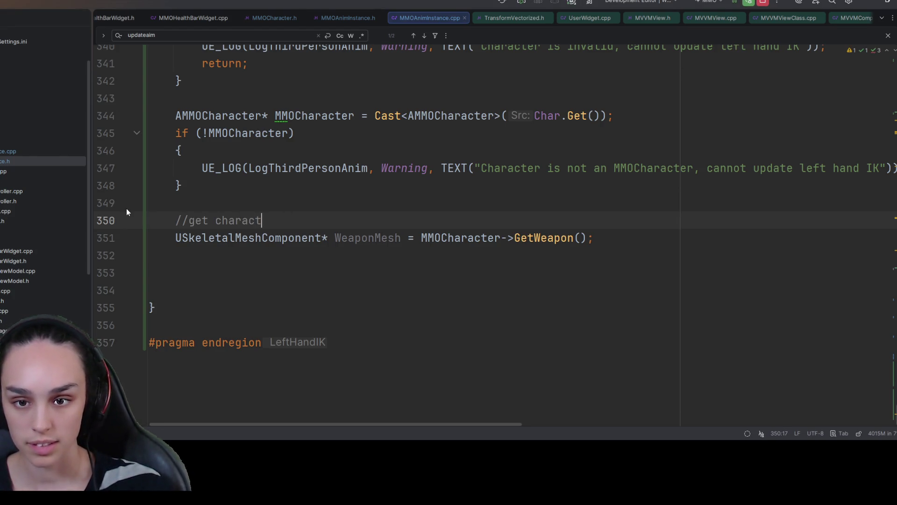
pyautogui.press('Return')
pyautogui.press('Return')
pyautogui.press('Return')
pyautogui.press('Up')
pyautogui.press('Up')
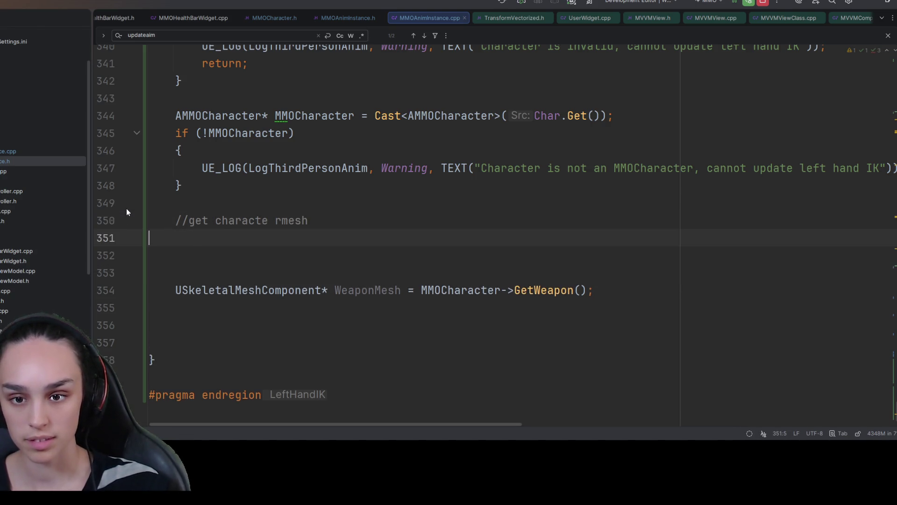
pyautogui.press('BackSpace')
pyautogui.press('BackSpace')
pyautogui.press('BackSpace')
pyautogui.write('r')
pyautogui.write(' mesh')
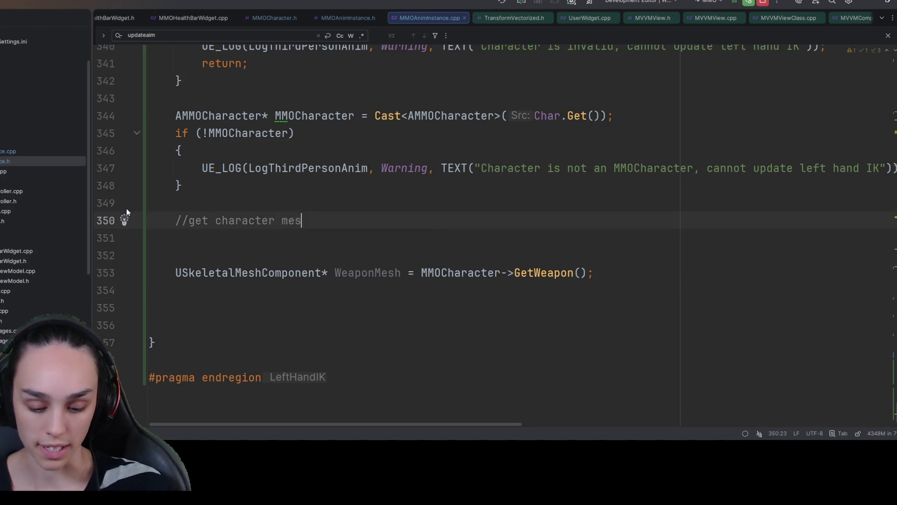
pyautogui.press('Return')
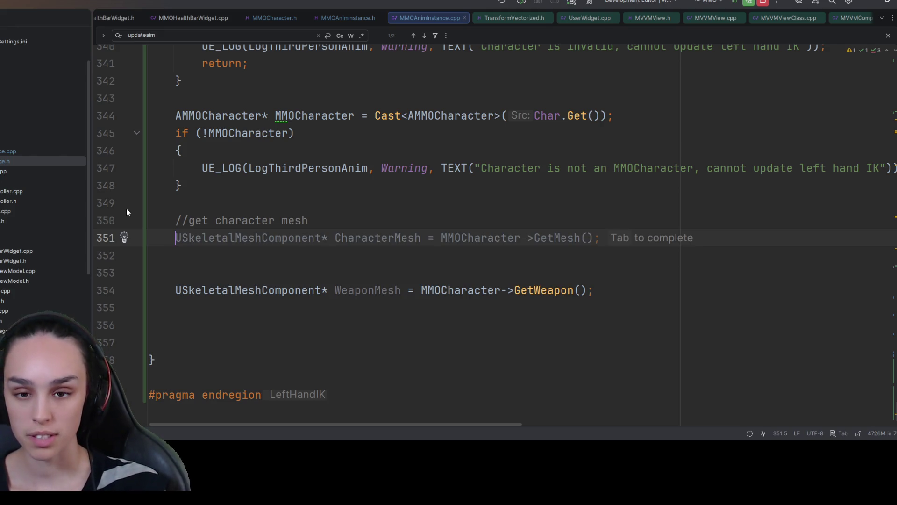
# Accept the 'USkeletalMeshComponent* CharacterMesh = MMOCharacter->GetMesh();' suggestion and delete the comment line.
pyautogui.press('Tab')
pyautogui.press('Delete')
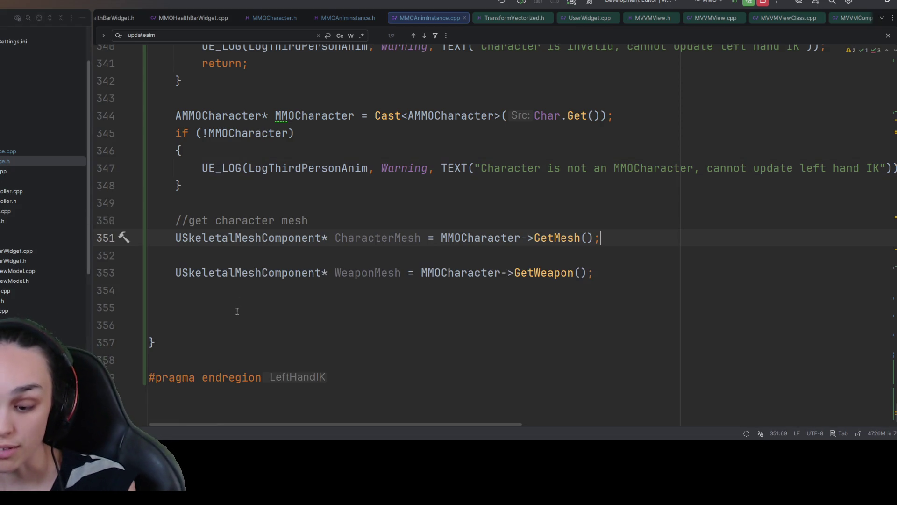
pyautogui.moveTo(331, 203)
pyautogui.mouseDown()
pyautogui.moveTo(124, 202)
pyautogui.moveTo(107, 216)
pyautogui.mouseUp()
pyautogui.press('BackSpace')
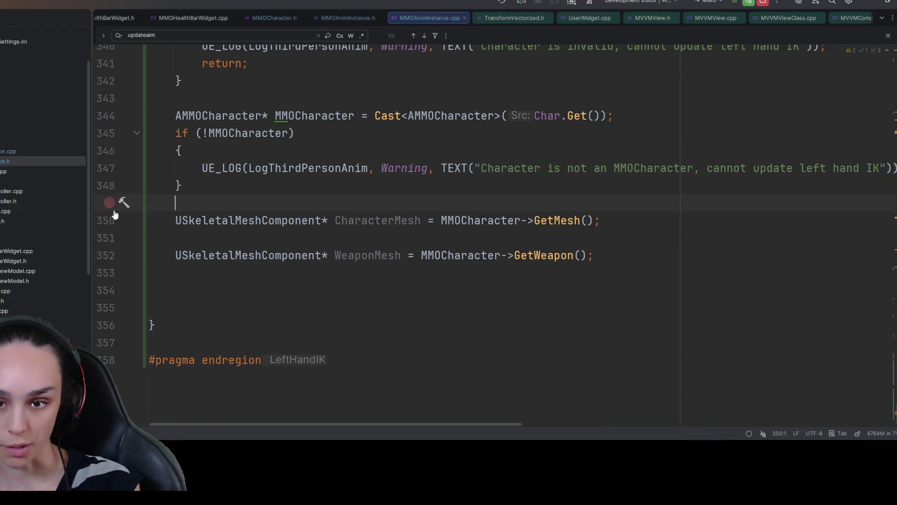
pyautogui.doubleClick(264, 220)
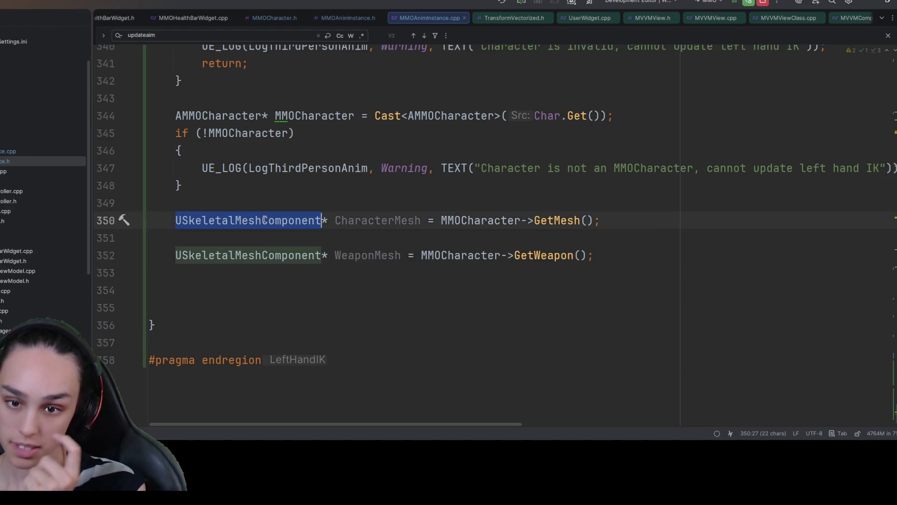
pyautogui.doubleClick(266, 254)
pyautogui.click(555, 255)
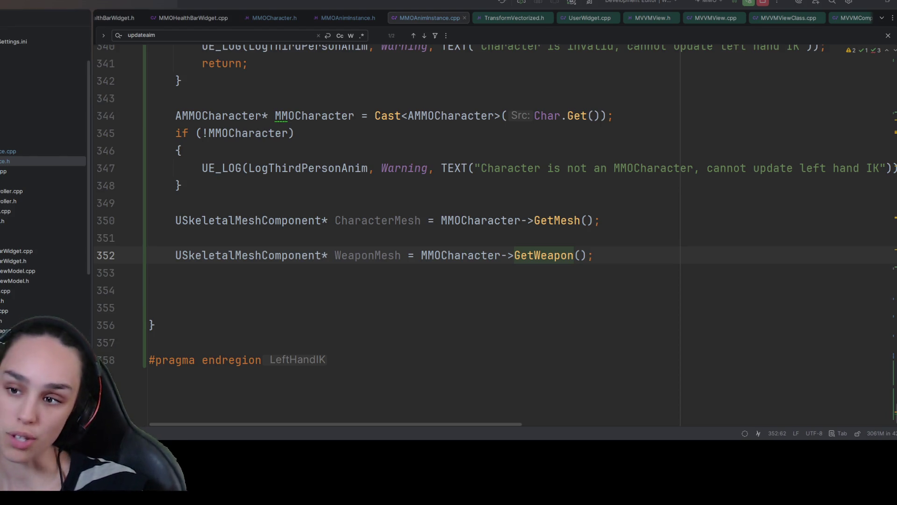
pyautogui.click(628, 220)
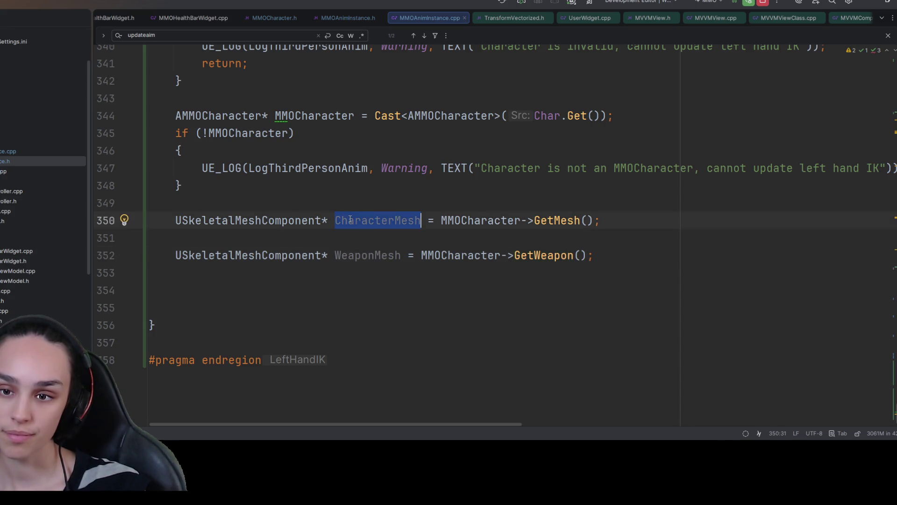
# Start a negated validity check on CharacterMesh below the mesh variables.
pyautogui.press('Delete')
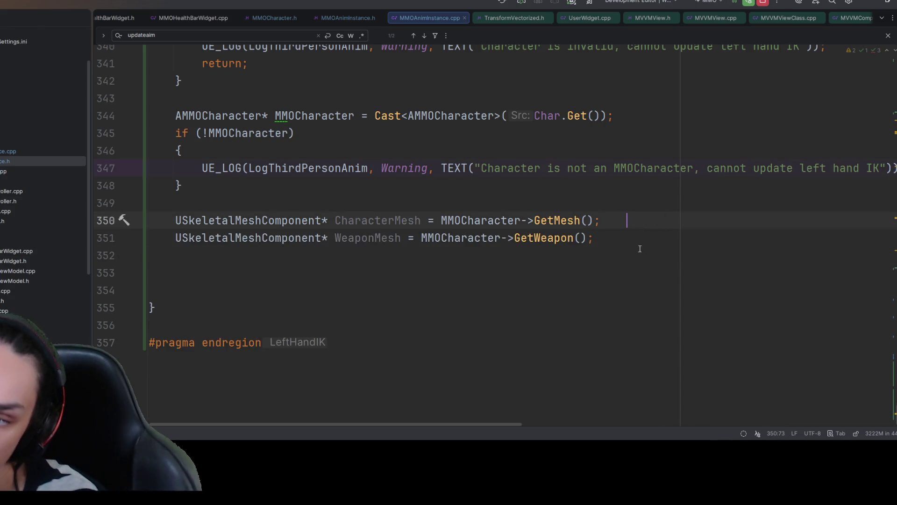
pyautogui.press('Down')
pyautogui.press('Down')
pyautogui.press('Return')
pyautogui.write('if (CharacterMesh')
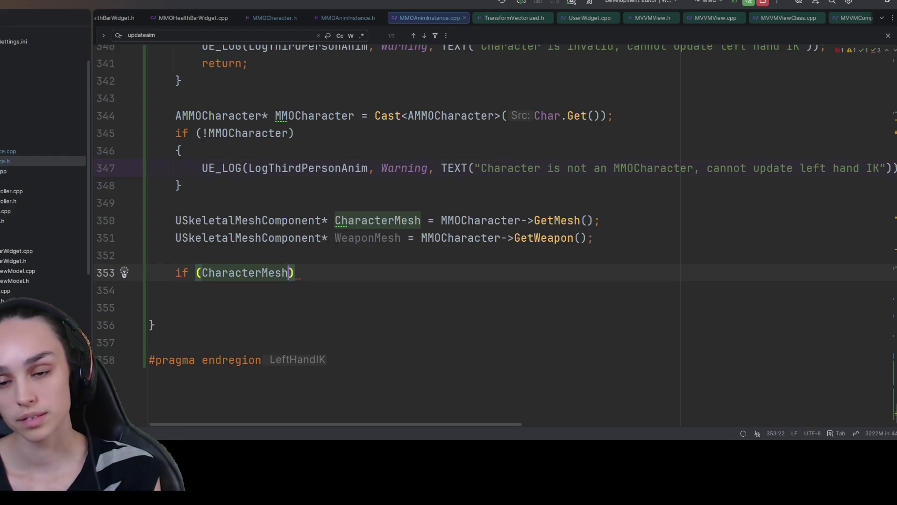
pyautogui.hotkey('ctrl', 'Left')
pyautogui.write('!')
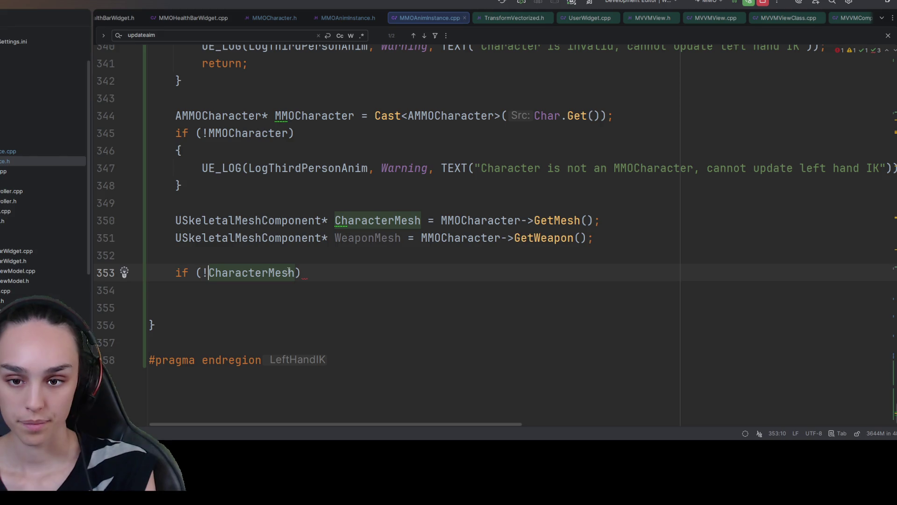
pyautogui.hotkey('ctrl', 'Right')
pyautogui.write('.')
pyautogui.write('isval')
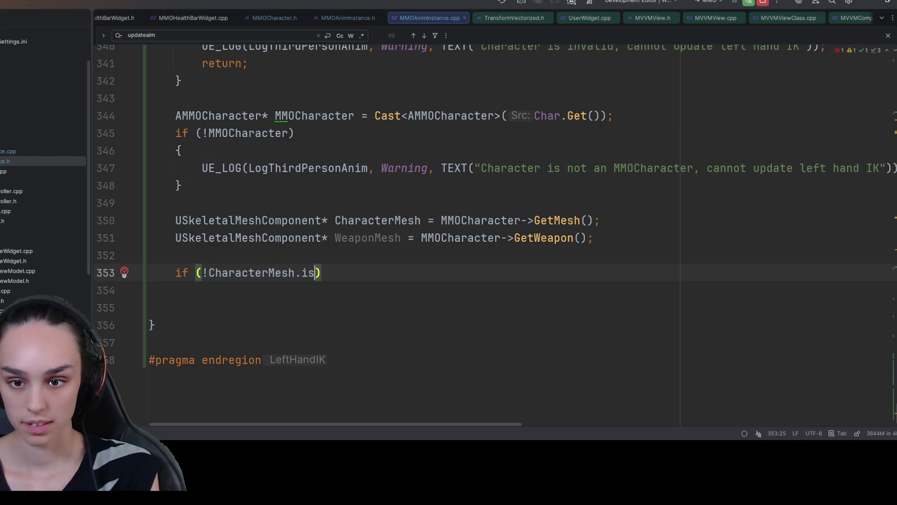
pyautogui.press('BackSpace')
pyautogui.press('BackSpace')
pyautogui.press('BackSpace')
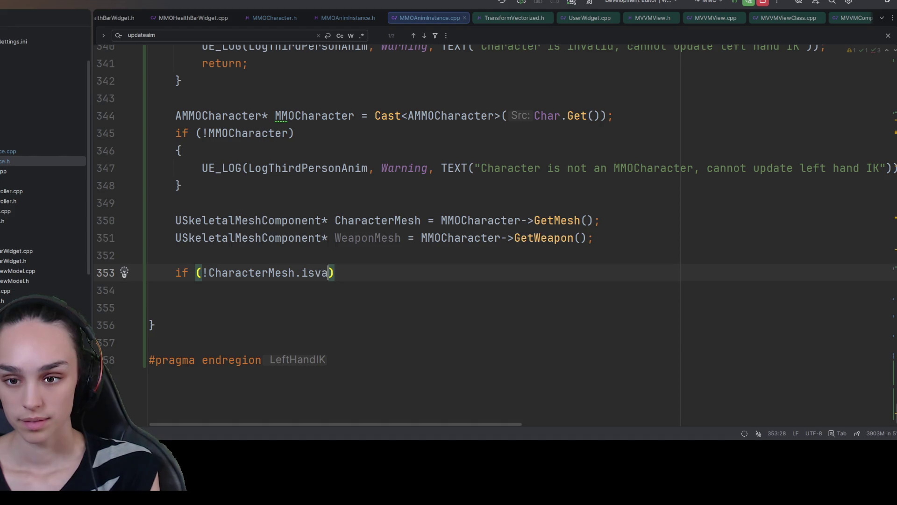
pyautogui.write('IsValid')
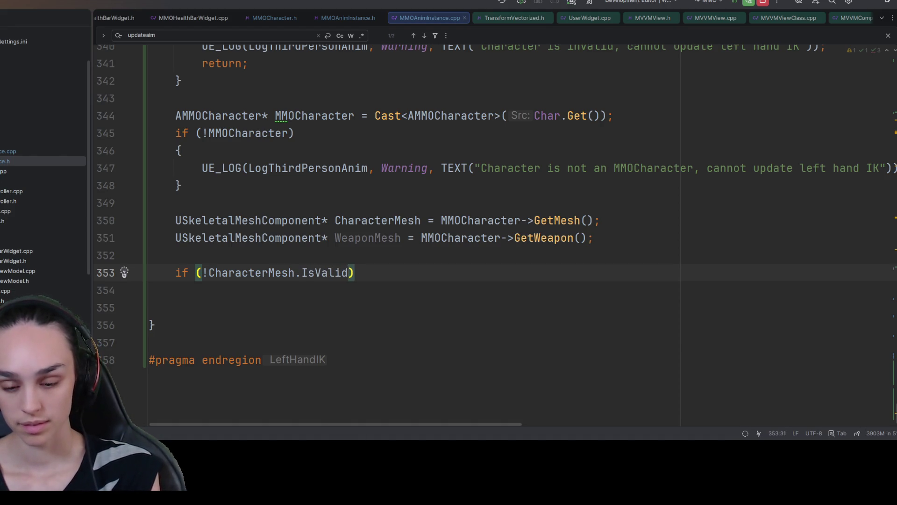
pyautogui.write('())')
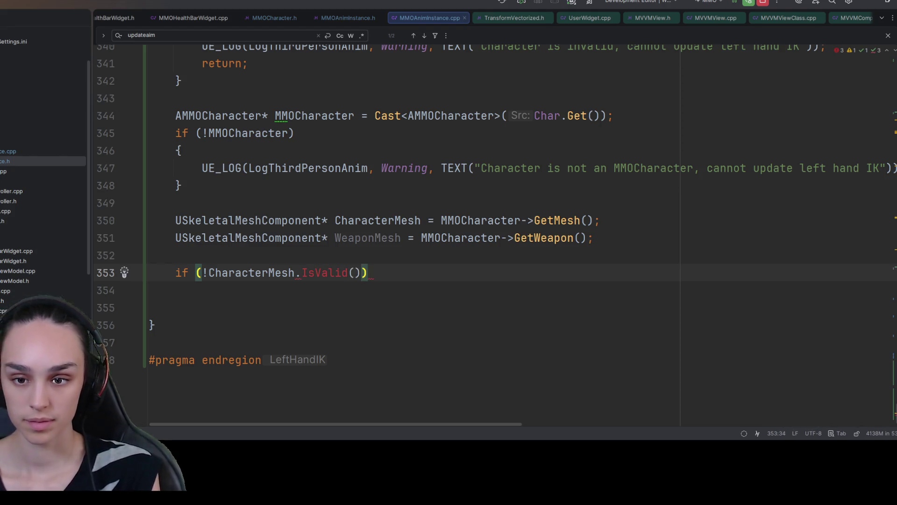
# Complete the if (!IsValid(CharacterMesh)) block with the suggested warning UE_LOG and return.
pyautogui.moveTo(360, 275); pyautogui.dragTo(210, 279)
pyautogui.write('IsValid')
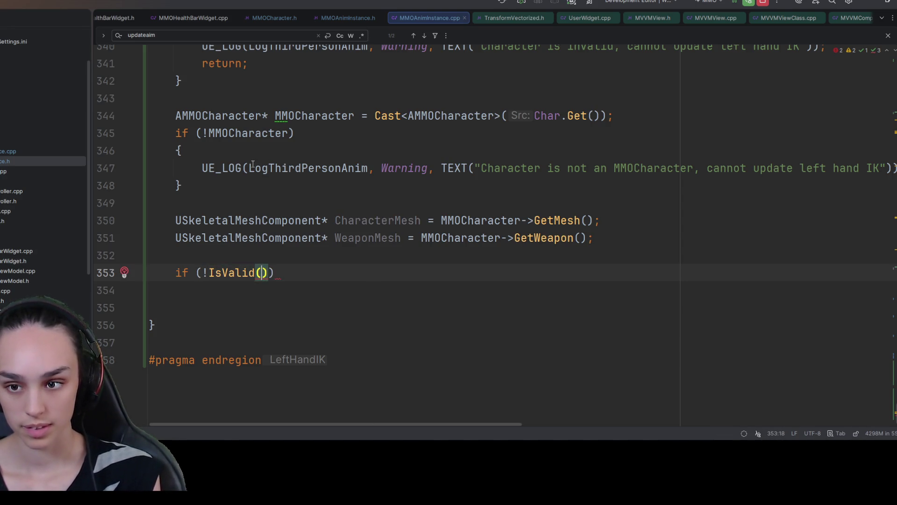
pyautogui.write('Char')
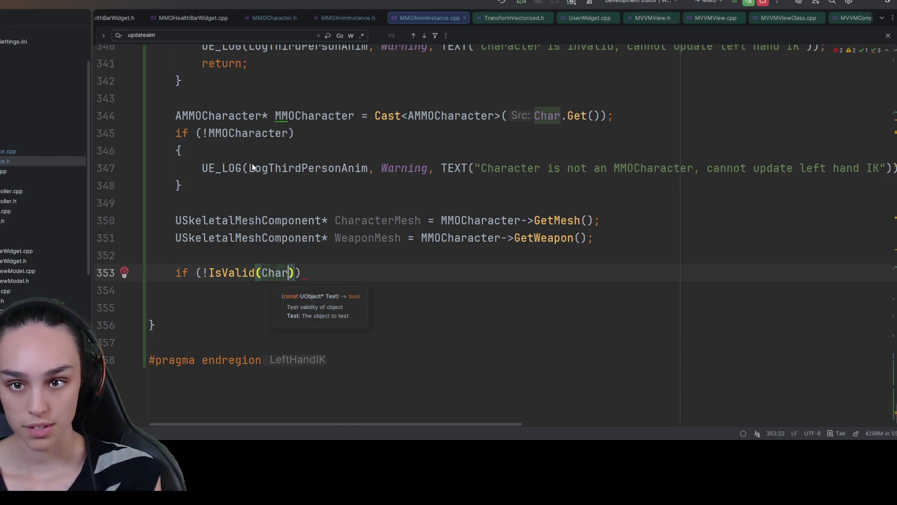
pyautogui.press('Return')
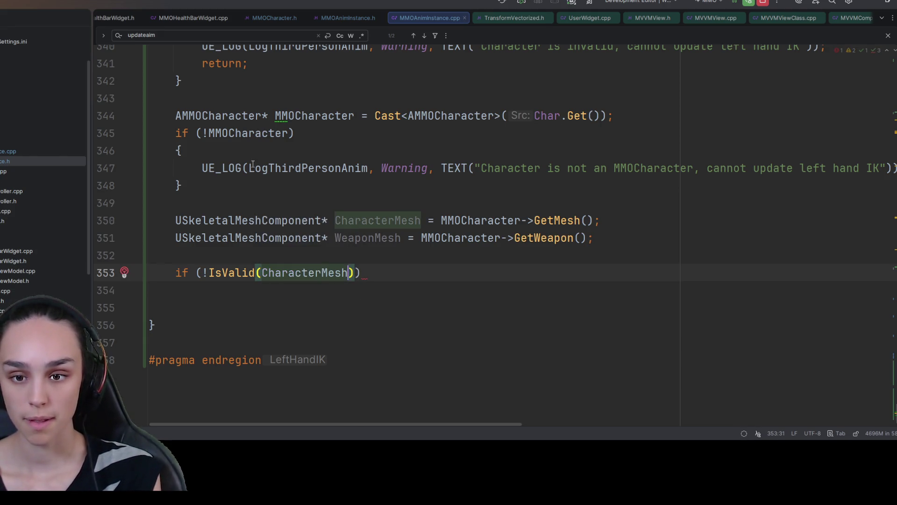
pyautogui.write('))')
pyautogui.press('Return')
pyautogui.write('{')
pyautogui.press('Return')
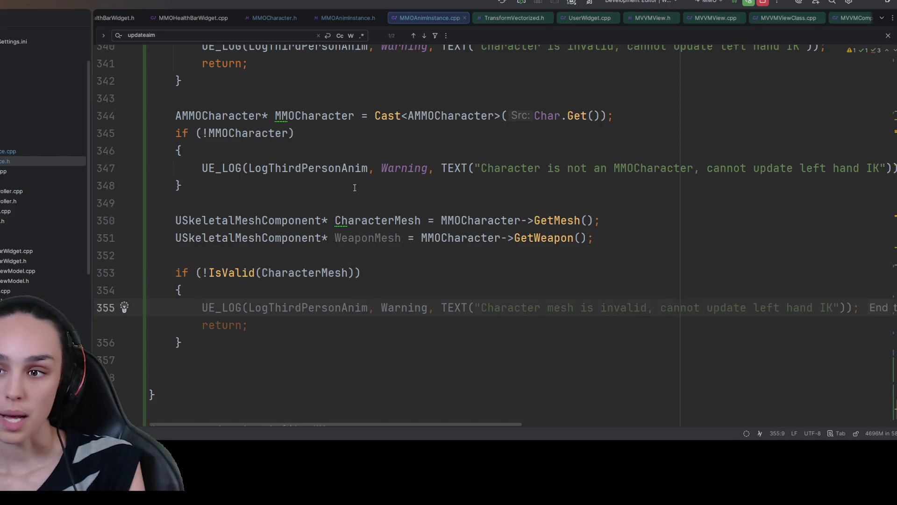
pyautogui.scroll(-1, 299, 290)
pyautogui.press('Tab')
# Open an if (!IsValid(WeaponMesh)) block below the CharacterMesh guard.
pyautogui.press('Down')
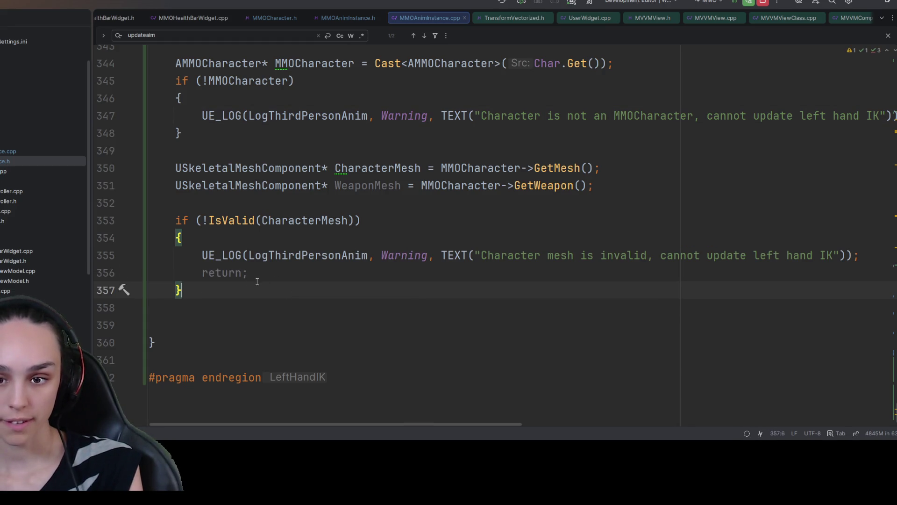
pyautogui.press('Return')
pyautogui.press('Return')
pyautogui.write('if (')
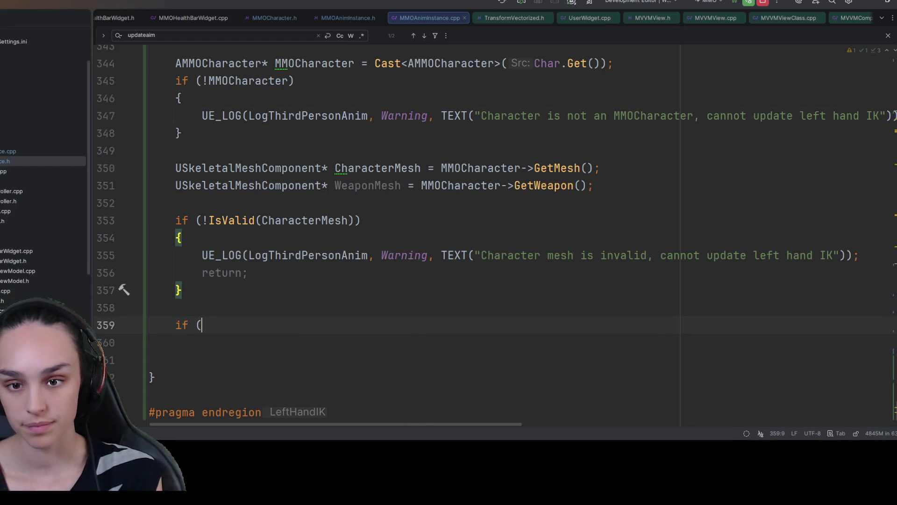
pyautogui.write('!IsVali')
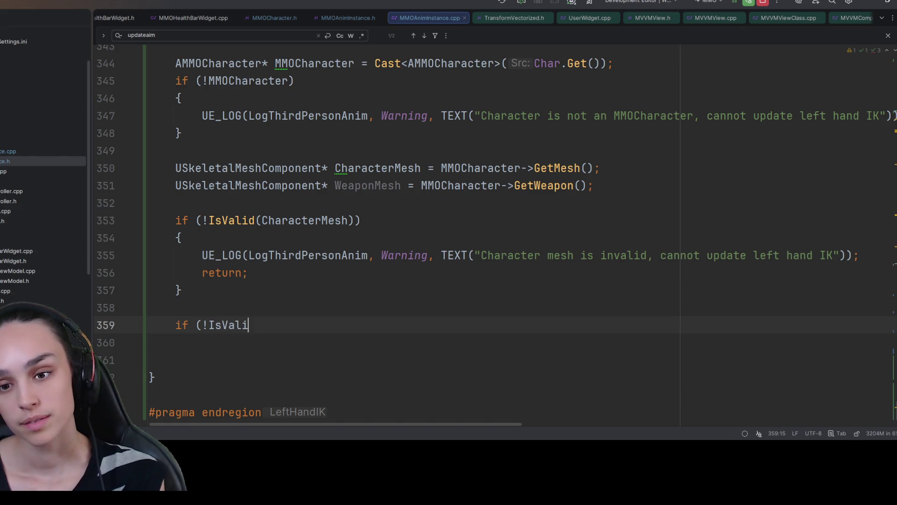
pyautogui.write('d(Wea')
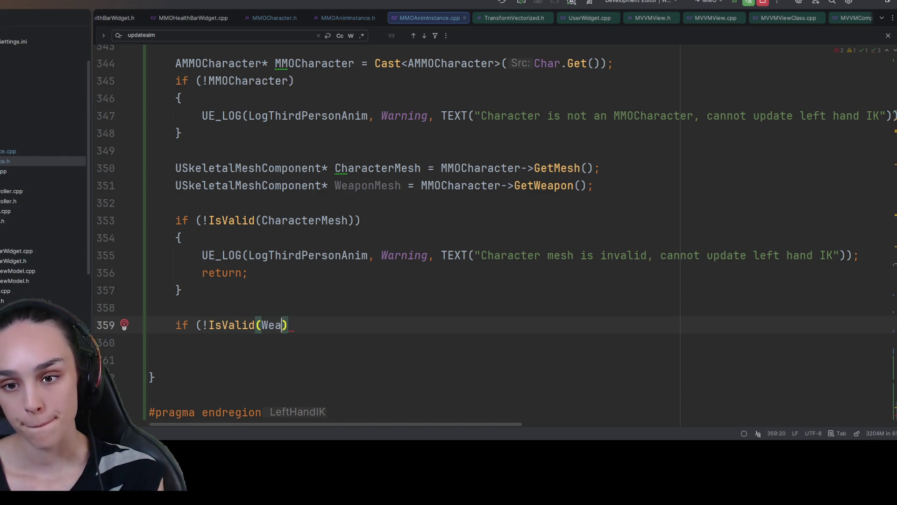
pyautogui.press('Return')
pyautogui.write(')')
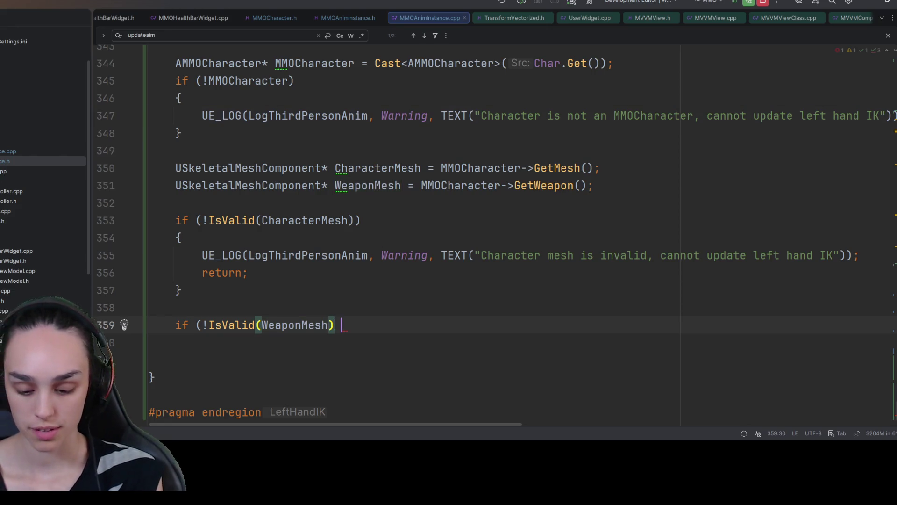
pyautogui.write(')')
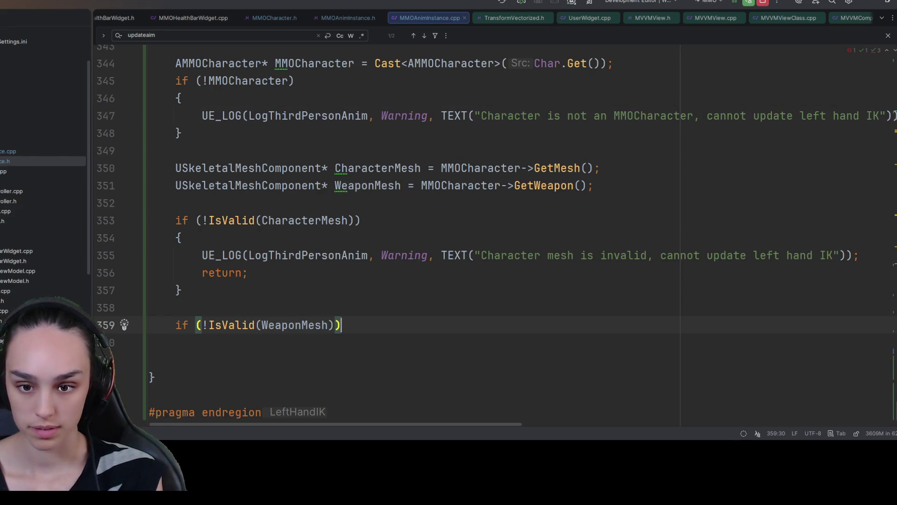
pyautogui.write(' {')
pyautogui.press('Return')
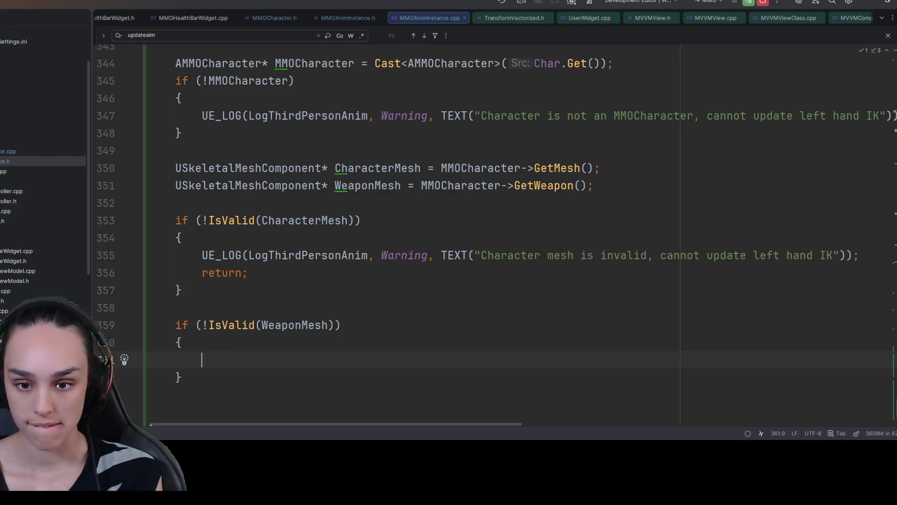
pyautogui.write('I')
pyautogui.press('BackSpace')
pyautogui.write('UE')
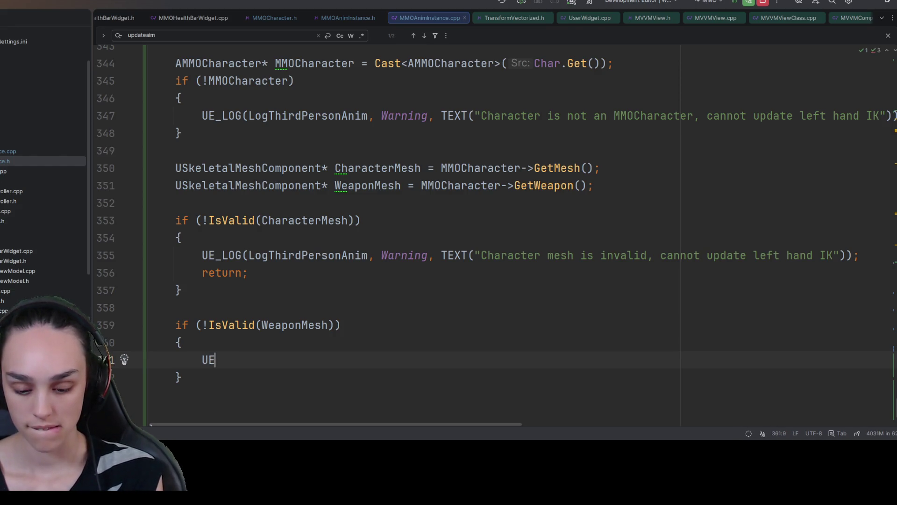
pyautogui.write('_LOG(')
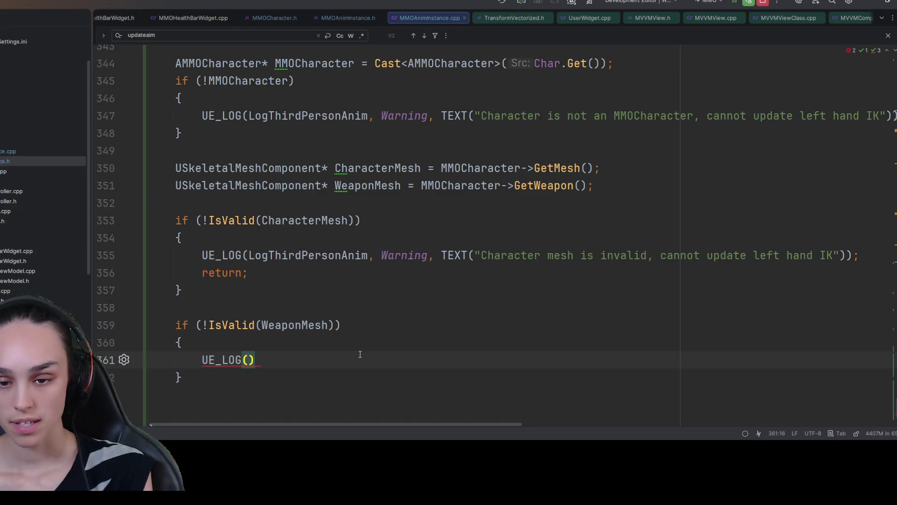
# Fill the WeaponMesh block with the copied warning log and return, naming WeaponMesh in the message.
pyautogui.press('Up')
pyautogui.press('Up')
pyautogui.press('Up')
pyautogui.hotkey('shift', 'Home')
pyautogui.hotkey('shift', 'Up')
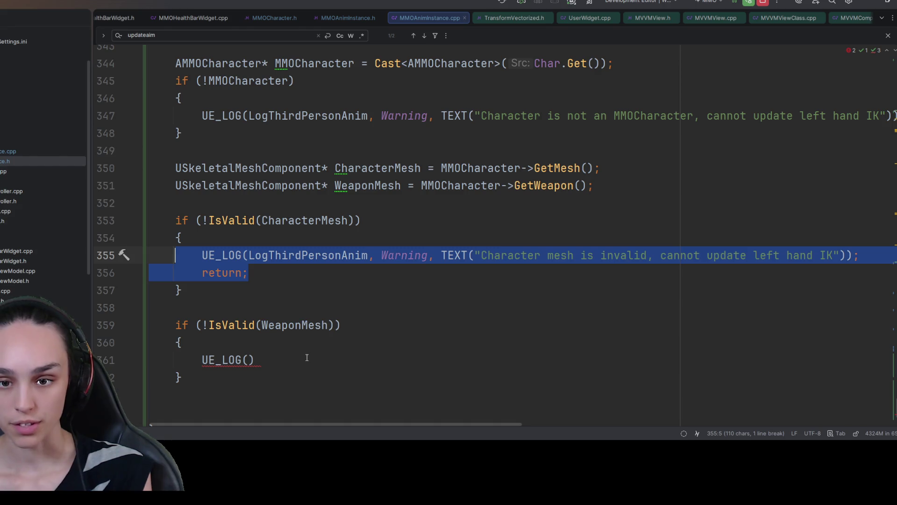
pyautogui.hotkey('ctrl', 'c')
pyautogui.click(307, 357)
pyautogui.hotkey('shift', 'Home')
pyautogui.hotkey('ctrl', 'v')
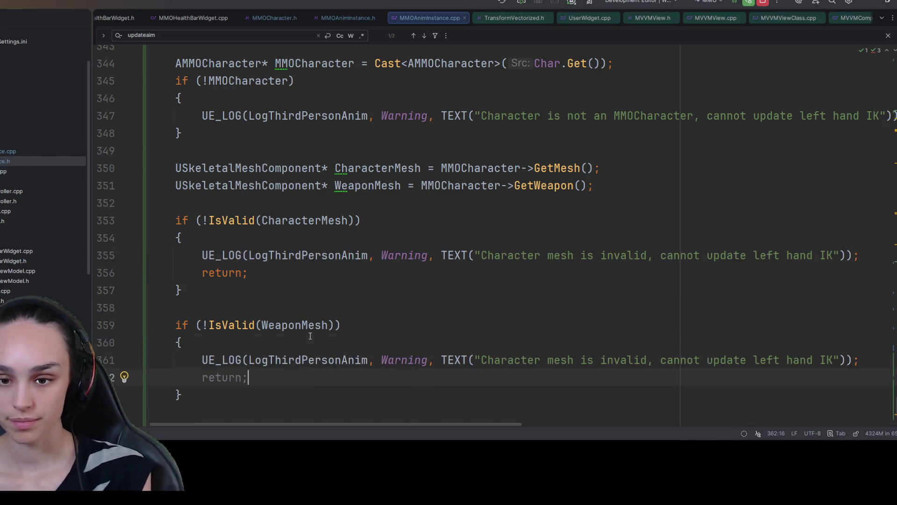
pyautogui.doubleClick(299, 325)
pyautogui.hotkey('ctrl', 'c')
pyautogui.doubleClick(512, 360)
pyautogui.hotkey('ctrl', 'v')
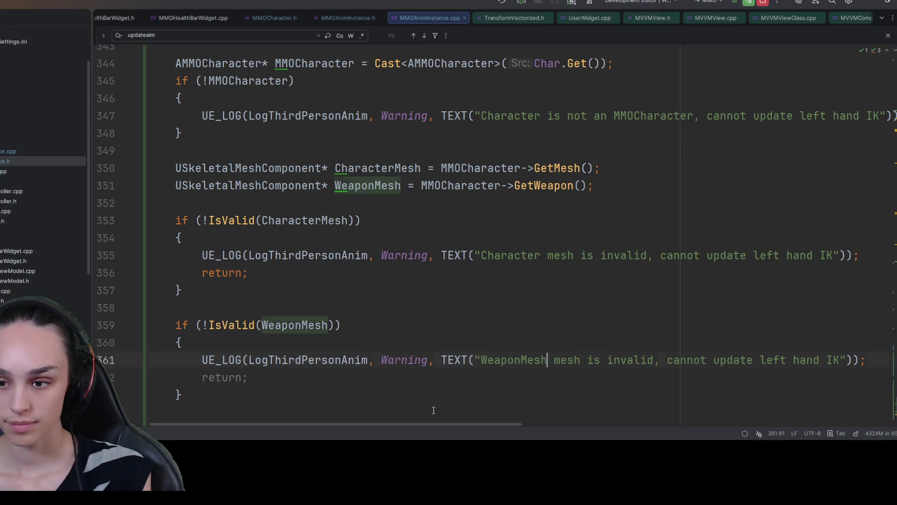
pyautogui.click(434, 410)
pyautogui.scroll(-3, 421, 374)
pyautogui.click(362, 240)
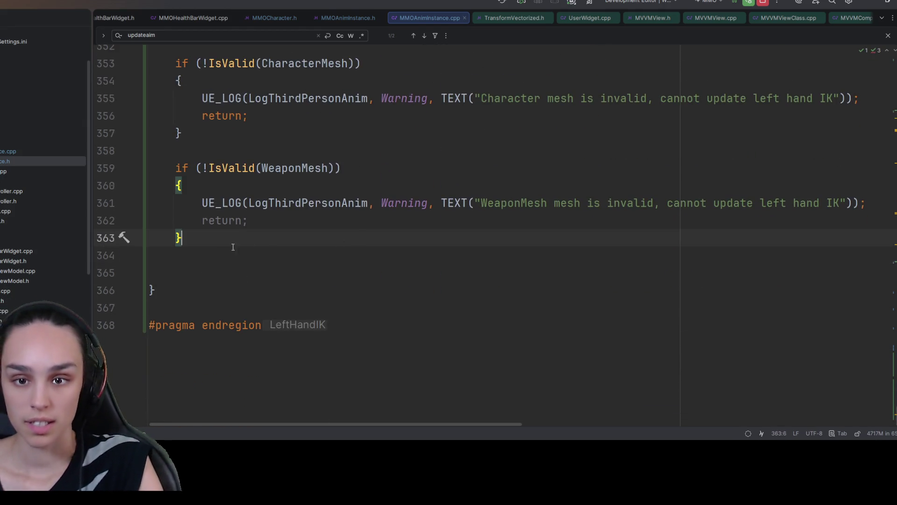
pyautogui.press('Return')
pyautogui.press('Return')
# Copy 'LeftHandIKTransform = FTransform::Identity;' and paste it at the top of the MMOCharacter guard.
pyautogui.scroll(1, 327, 265)
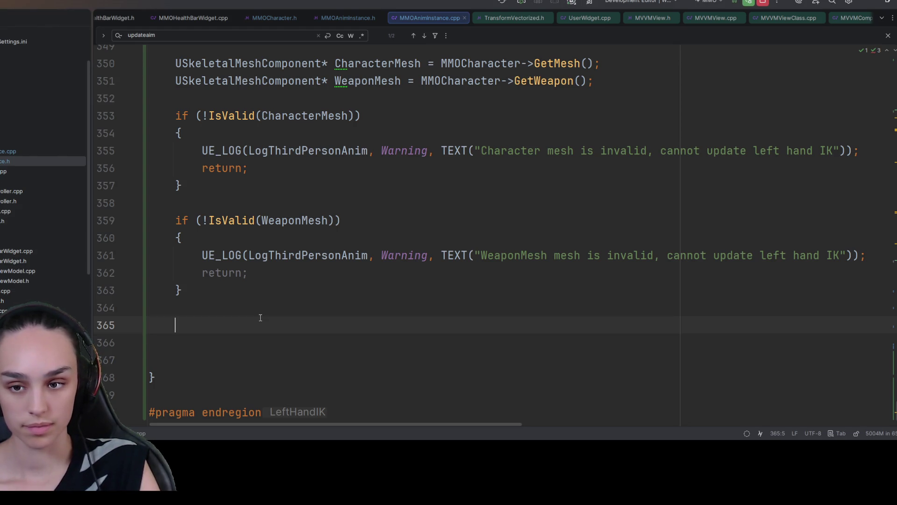
pyautogui.scroll(5, 369, 239)
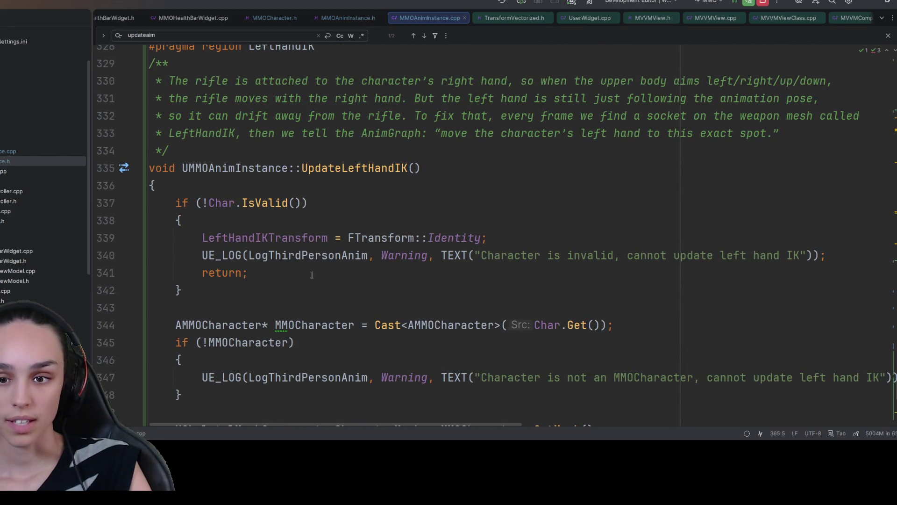
pyautogui.click(489, 238)
pyautogui.hotkey('shift', 'Home')
pyautogui.scroll(-4, 301, 187)
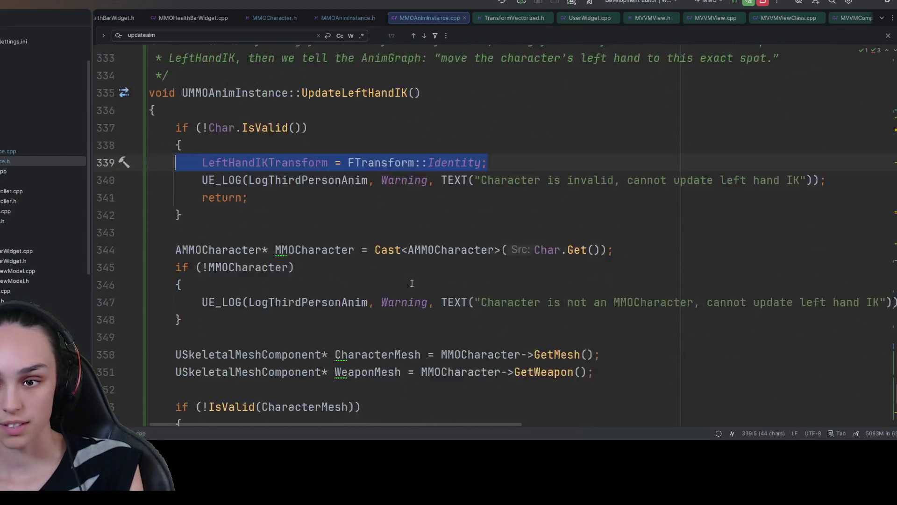
pyautogui.click(290, 98)
pyautogui.press('Return')
pyautogui.hotkey('ctrl', 'v')
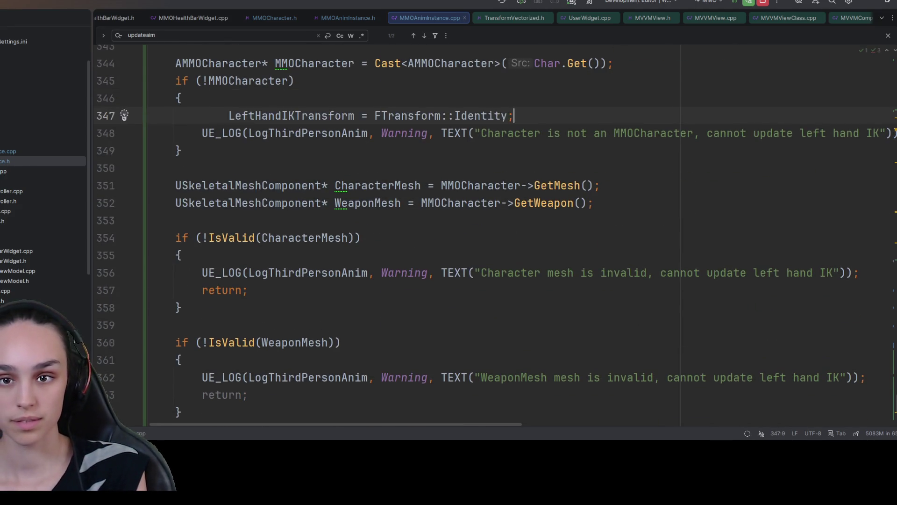
# Add the same transform reset to the CharacterMesh and WeaponMesh guard blocks.
pyautogui.click(344, 255)
pyautogui.press('Return')
pyautogui.hotkey('ctrl', 'v')
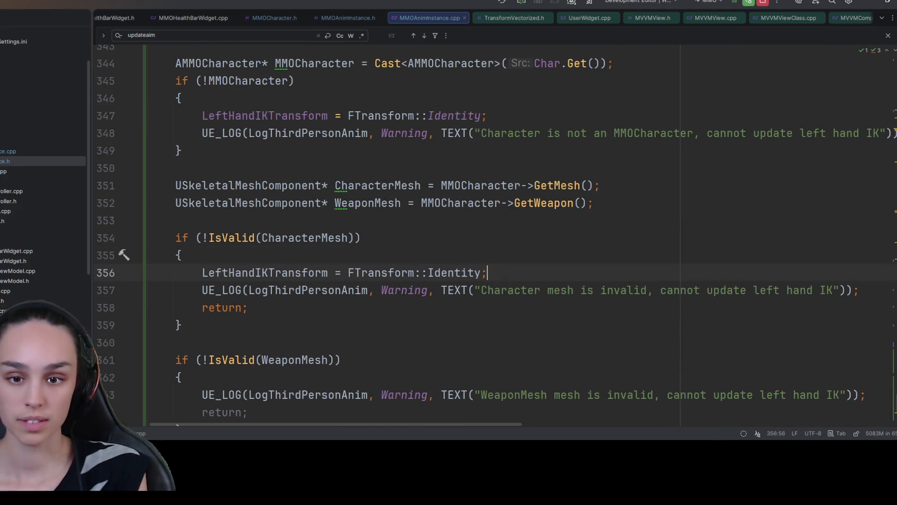
pyautogui.click(185, 377)
pyautogui.press('Return')
pyautogui.hotkey('ctrl', 'v')
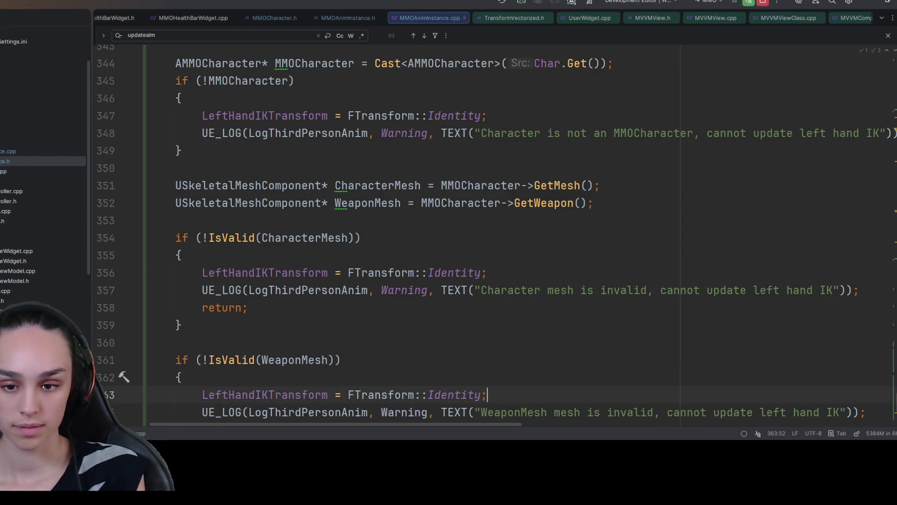
pyautogui.scroll(-1, 394, 281)
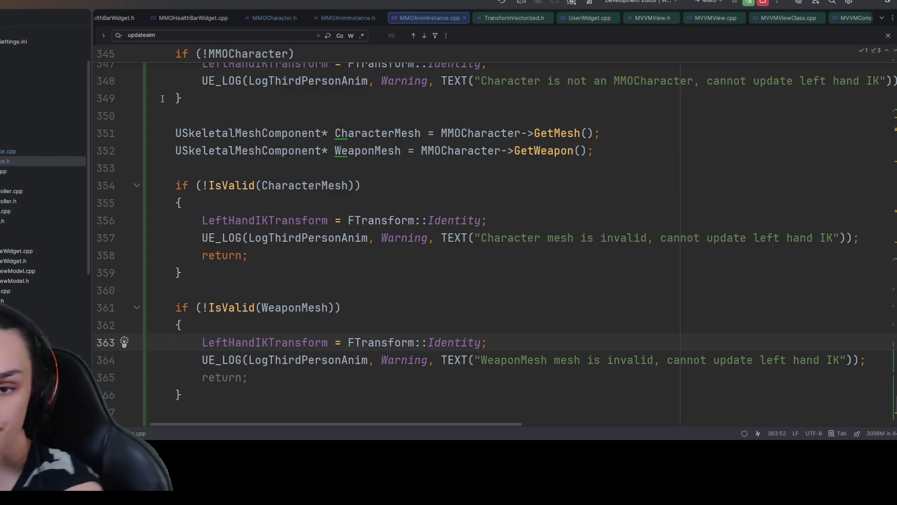
pyautogui.scroll(-3, 281, 262)
pyautogui.click(212, 232)
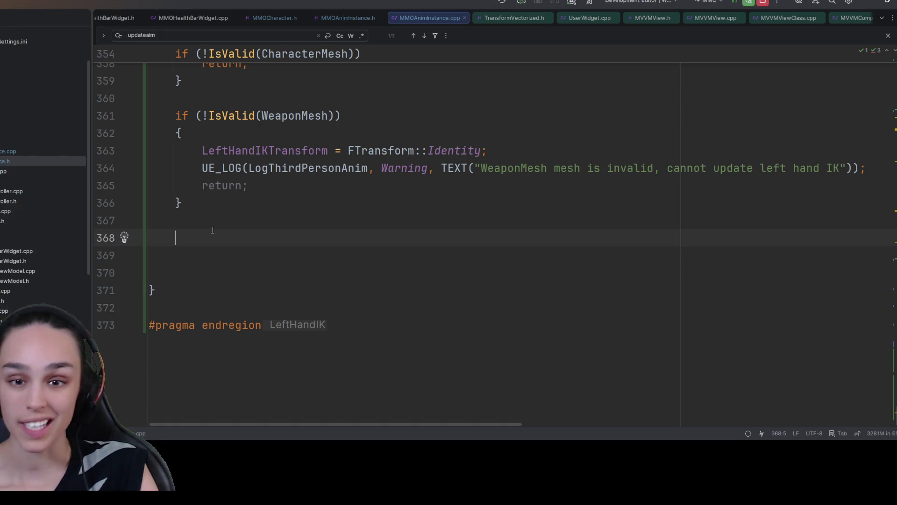
# On line 368, type the partial declaration 'USkeletalMeshSocket* WeaponSocket = WeaponMesh->socket', then select it.
pyautogui.write('/')
pyautogui.press('BackSpace')
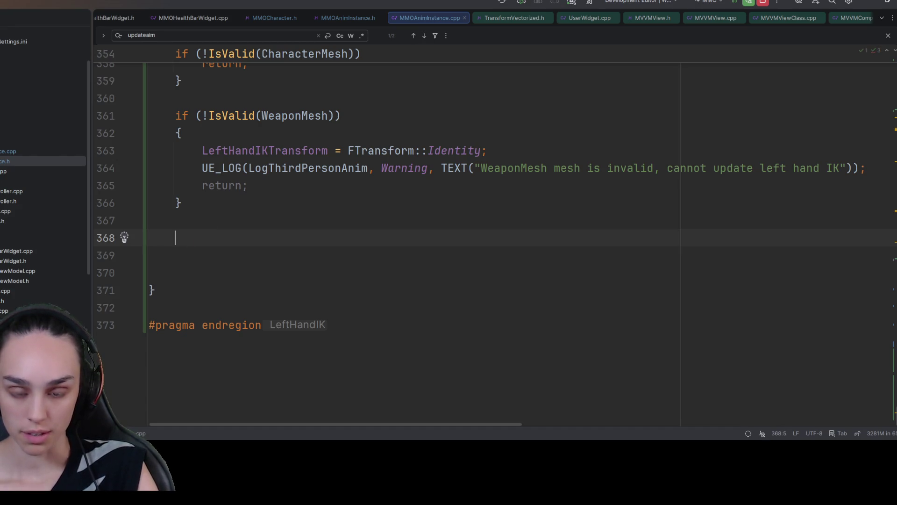
pyautogui.write('USocket')
pyautogui.press('BackSpace')
pyautogui.press('BackSpace')
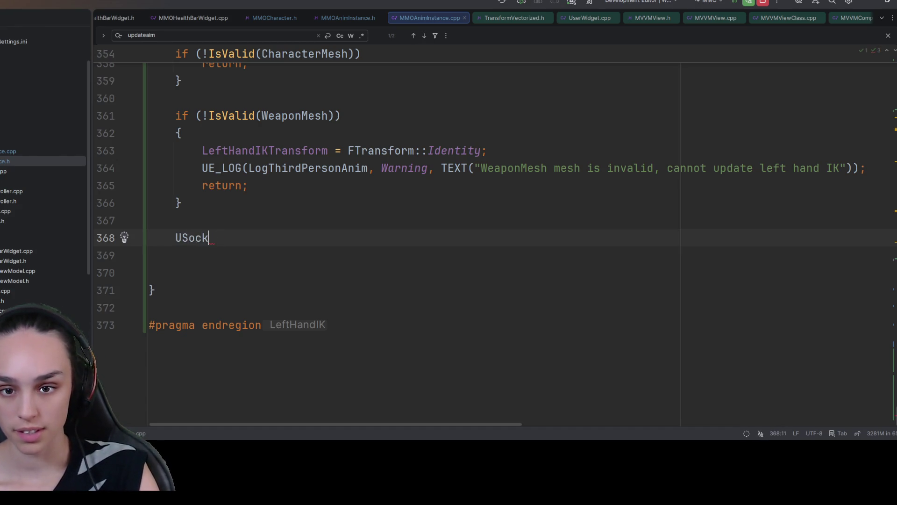
pyautogui.write('et')
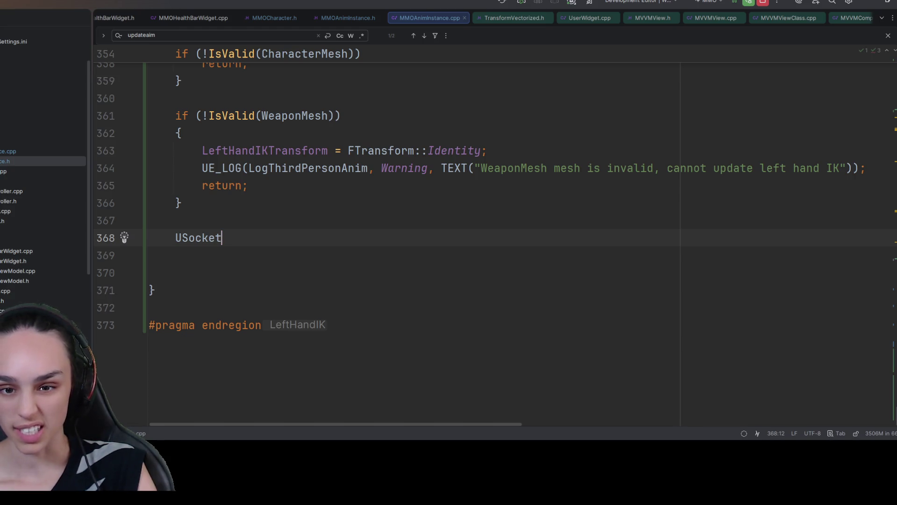
pyautogui.hotkey('ctrl', 'space')
pyautogui.write('* ')
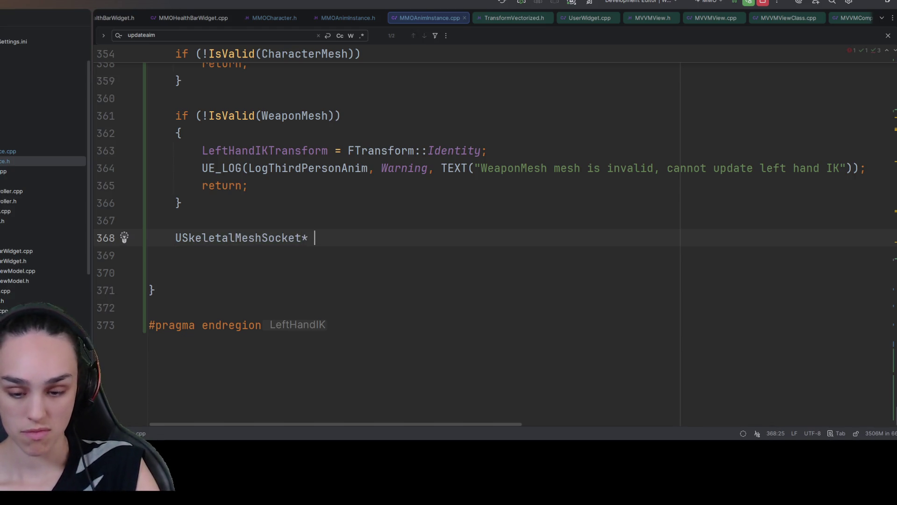
pyautogui.write('Weapo')
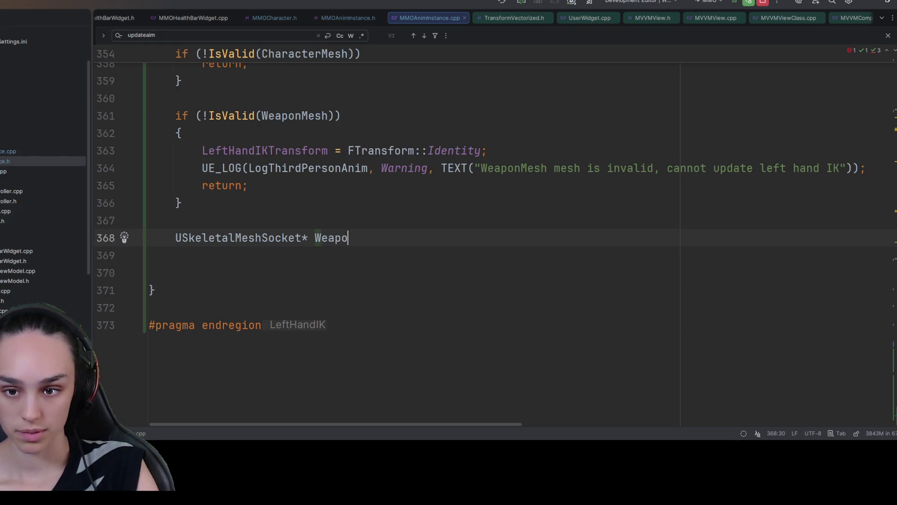
pyautogui.write('n')
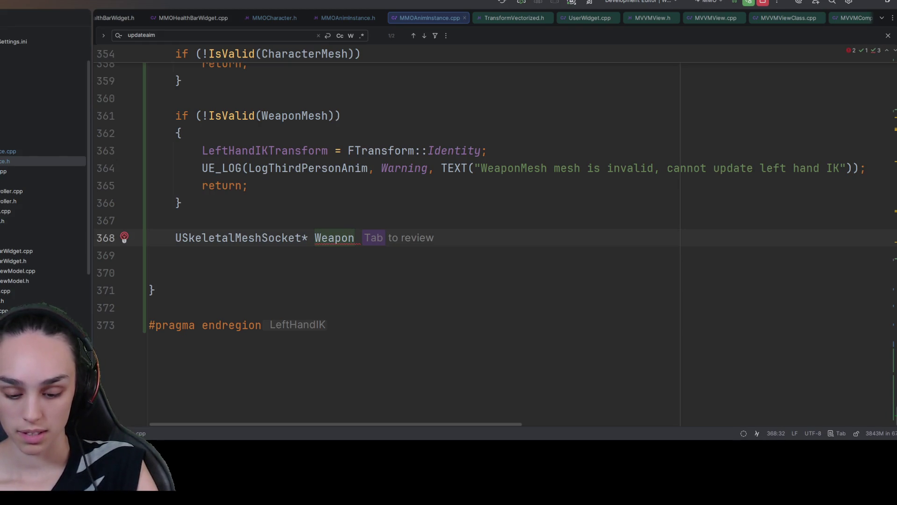
pyautogui.write('Socket -')
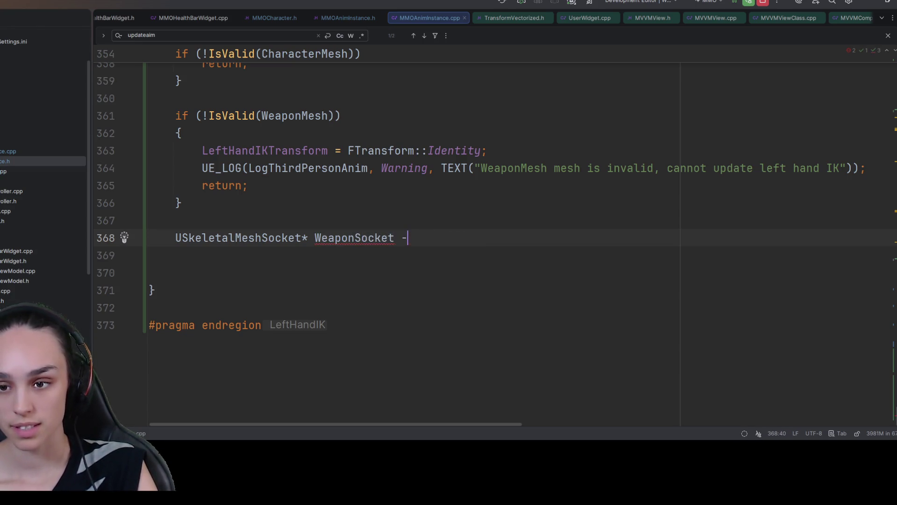
pyautogui.press('BackSpace')
pyautogui.write('= ')
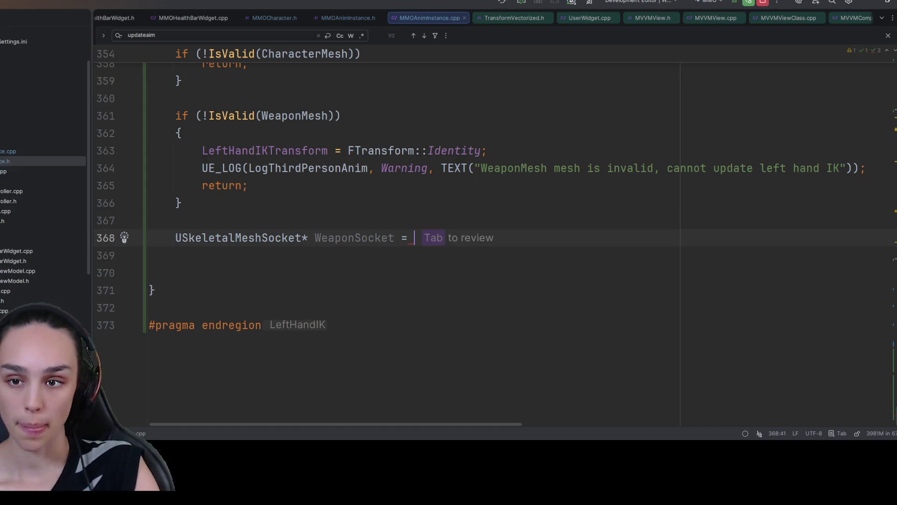
pyautogui.write('Weap')
pyautogui.press('Tab')
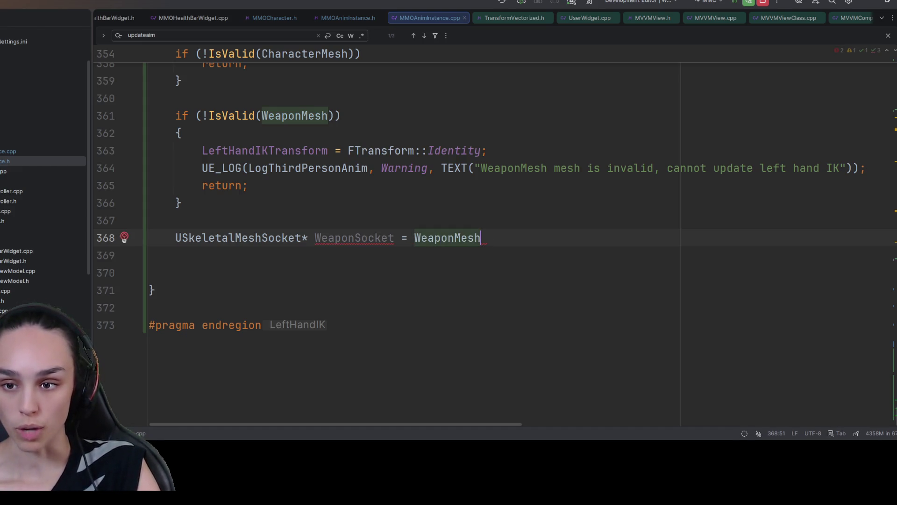
pyautogui.write('->')
pyautogui.write('socke')
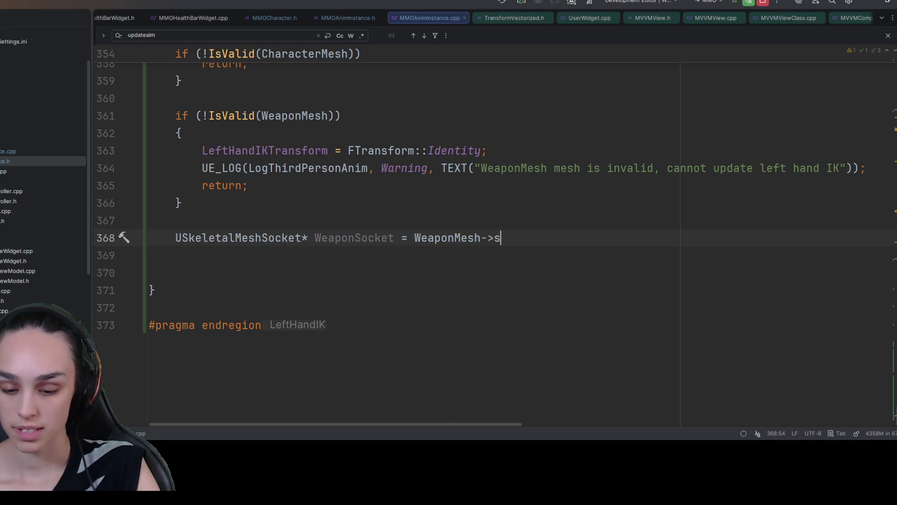
pyautogui.write('t')
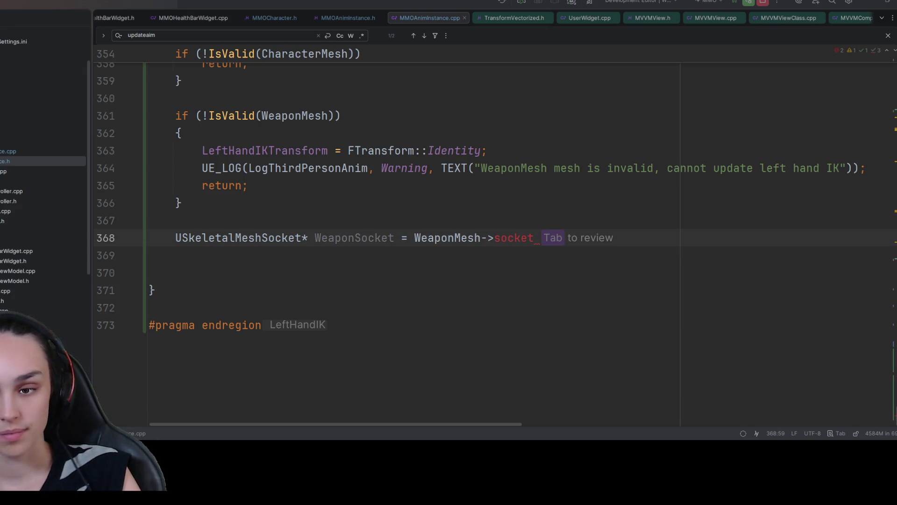
pyautogui.click(577, 255)
pyautogui.moveTo(536, 238); pyautogui.dragTo(175, 238)
# Replace the declaration with an if (!WeaponMesh->DoesSocketExist(TEXT("LeftHandIK"))) condition and an empty braced block.
pyautogui.press('BackSpace')
pyautogui.write('if (')
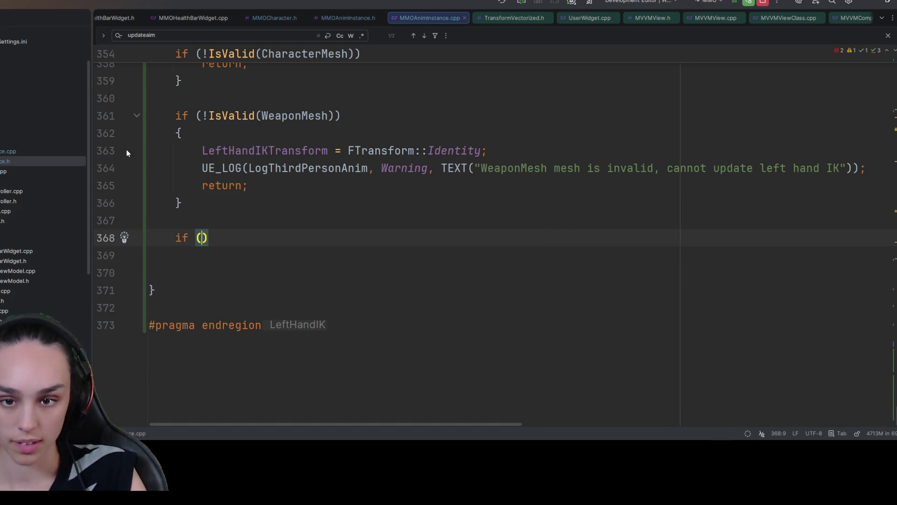
pyautogui.press('Tab')
pyautogui.press('Right')
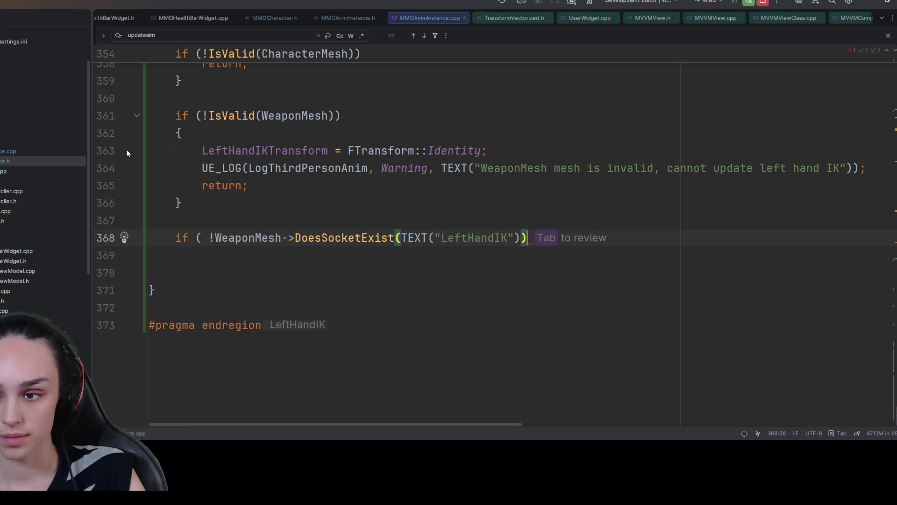
pyautogui.write('{')
pyautogui.press('Return')
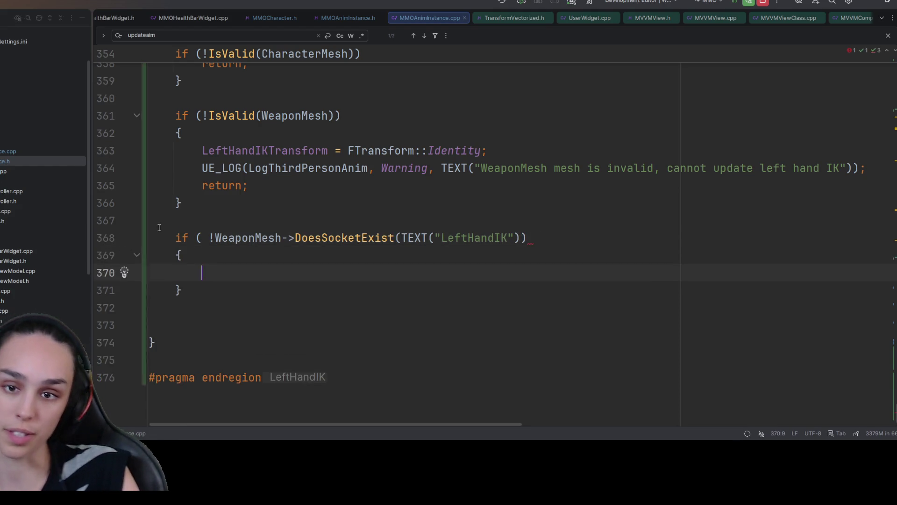
pyautogui.click(210, 238)
pyautogui.press('BackSpace')
# Paste the transform reset, log and return lines into the block and close the condition's parenthesis.
pyautogui.click(236, 287)
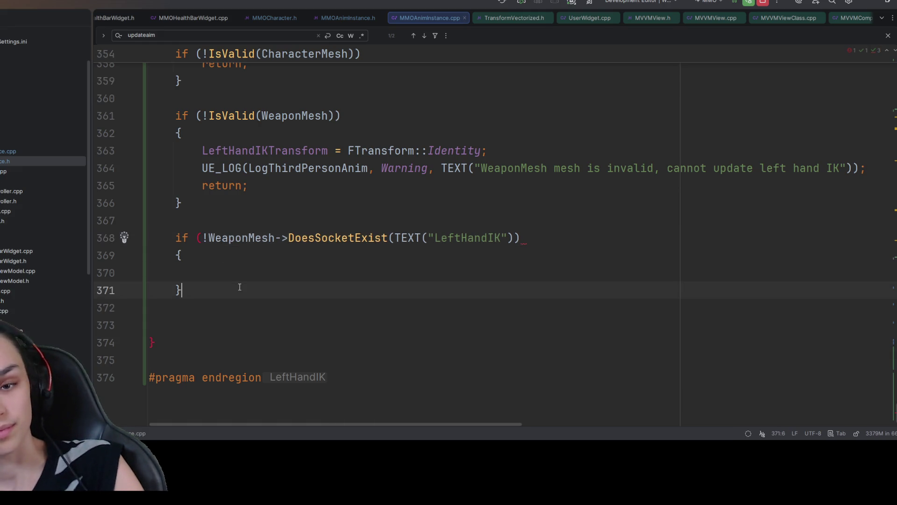
pyautogui.moveTo(267, 185)
pyautogui.mouseDown()
pyautogui.moveTo(202, 168)
pyautogui.moveTo(202, 150)
pyautogui.mouseUp()
pyautogui.hotkey('ctrl', 'c')
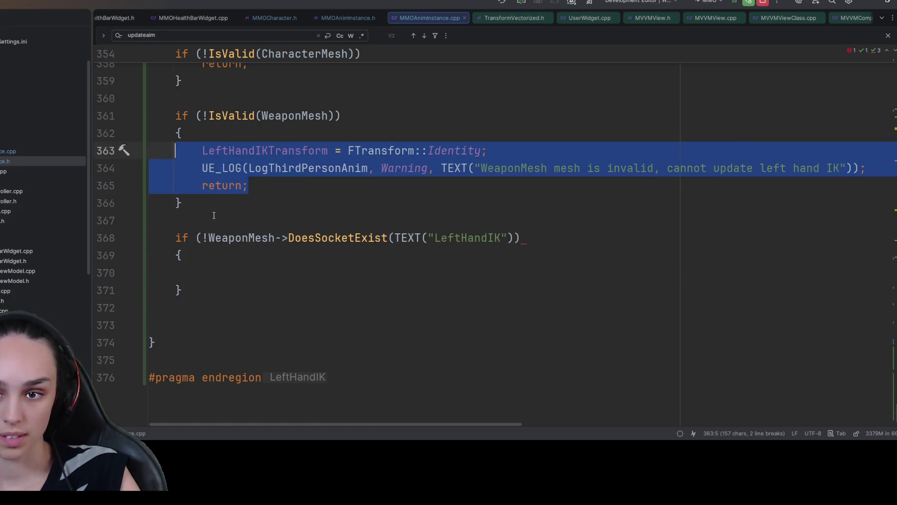
pyautogui.click(237, 271)
pyautogui.hotkey('ctrl', 'v')
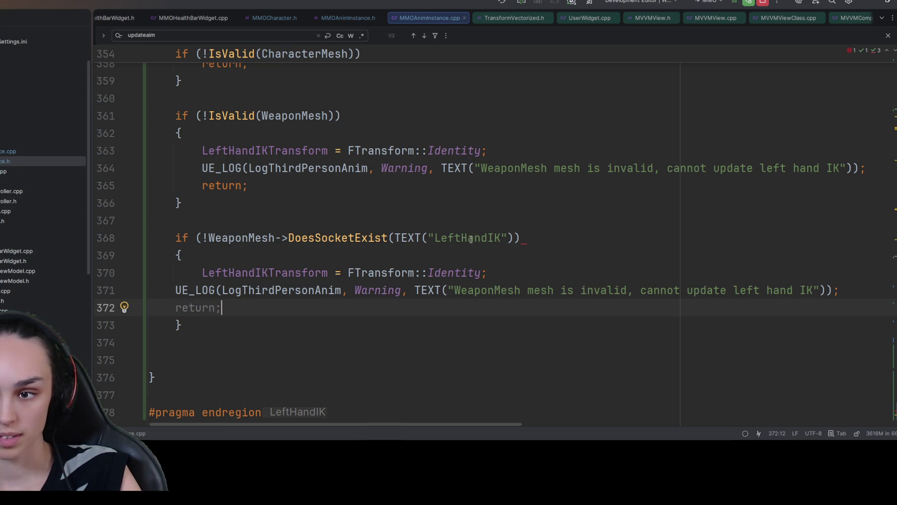
pyautogui.click(543, 238)
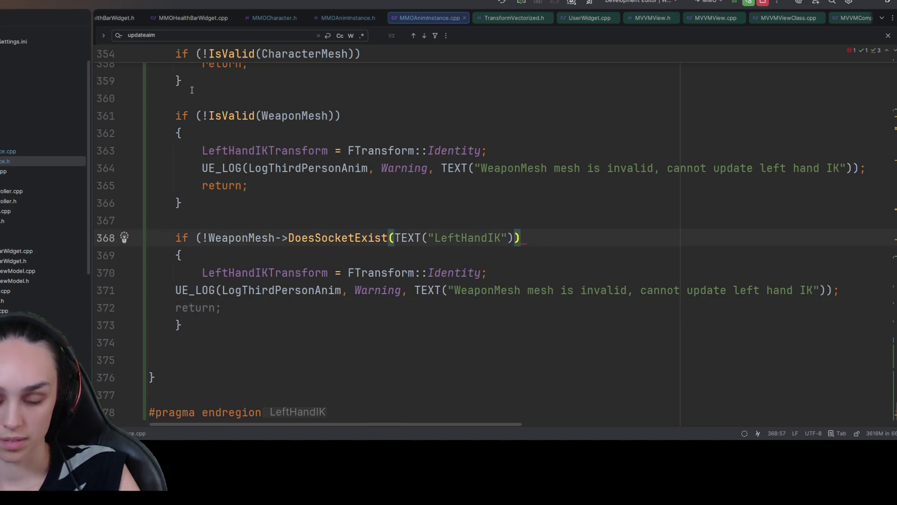
pyautogui.write(')')
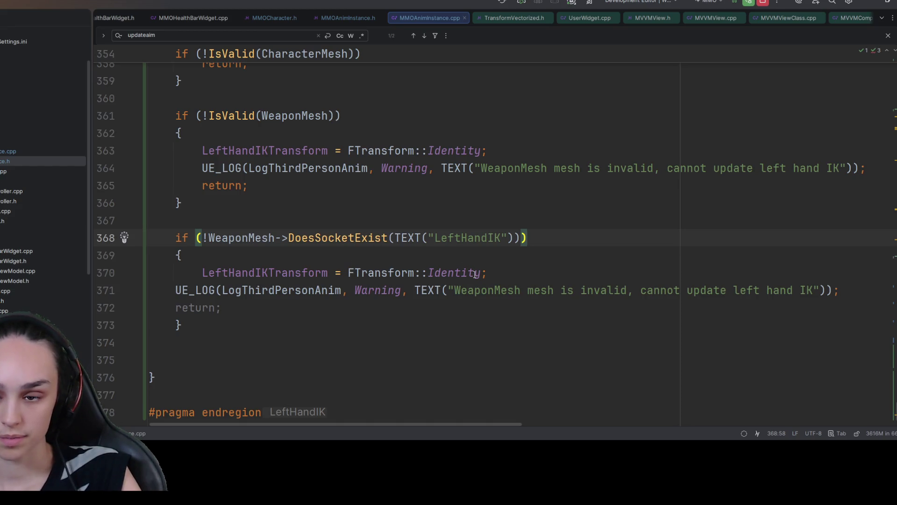
# Edit the pasted log message to read 'LeftHandIK socket is invalid' on one line.
pyautogui.doubleClick(467, 237)
pyautogui.hotkey('ctrl', 'c')
pyautogui.doubleClick(481, 290)
pyautogui.hotkey('ctrl', 'v')
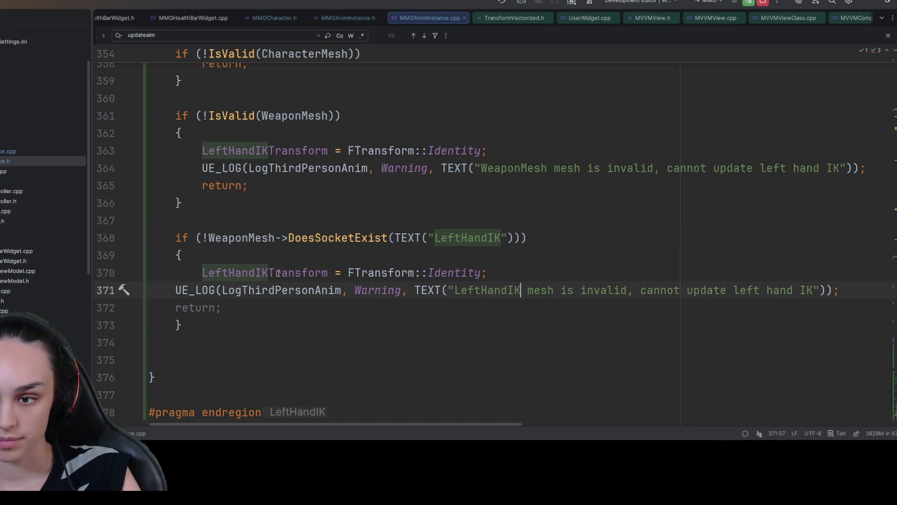
pyautogui.press('Right')
pyautogui.write('socket')
pyautogui.press('Delete')
pyautogui.press('Delete')
pyautogui.press('Delete')
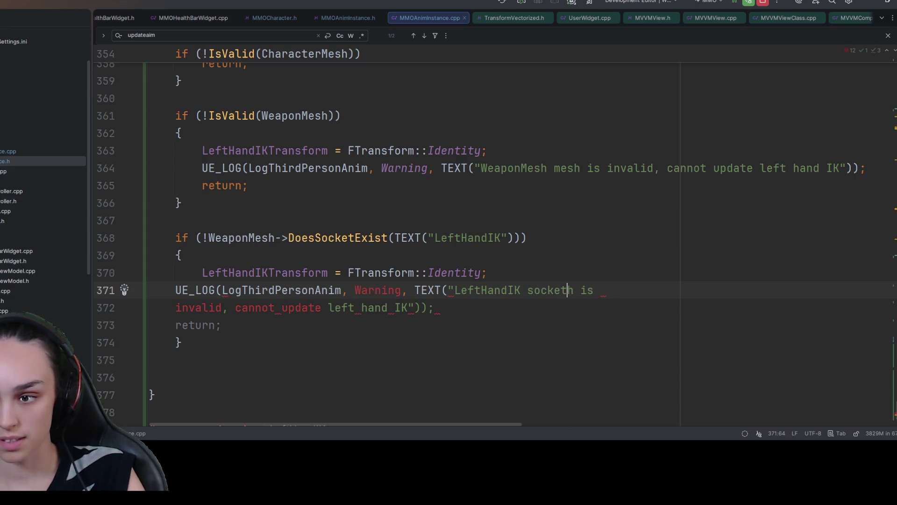
pyautogui.press('Right')
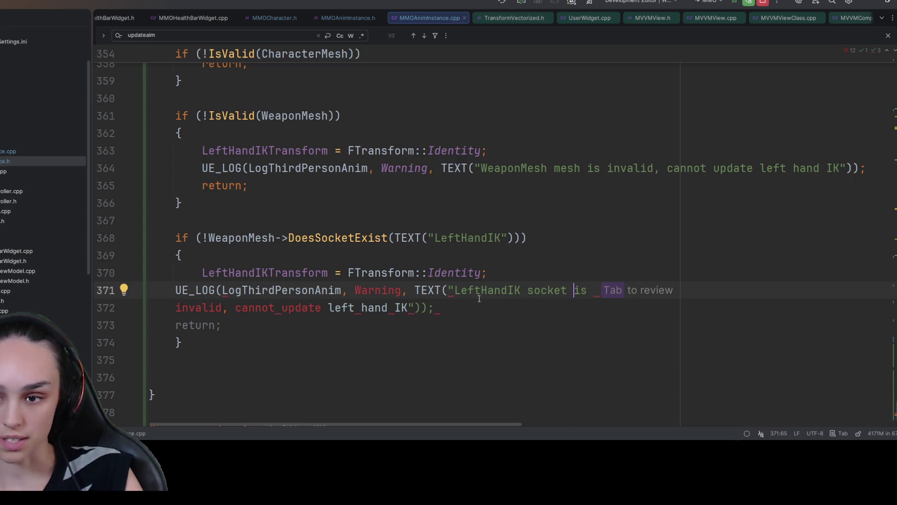
pyautogui.press('Right')
pyautogui.press('Right')
pyautogui.press('Right')
pyautogui.press('Delete')
pyautogui.press('Delete')
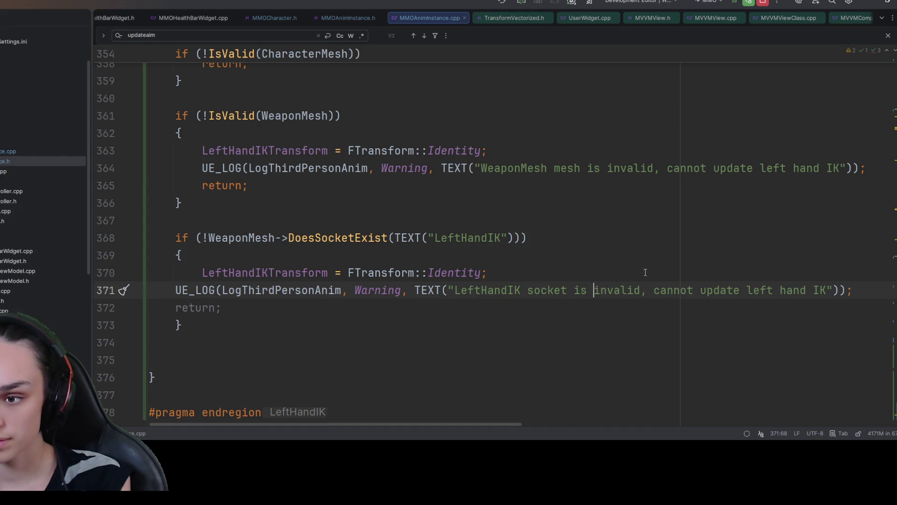
# Indent the log and return lines and add blank lines below the socket guard.
pyautogui.moveTo(280, 307); pyautogui.dragTo(99, 294)
pyautogui.press('Tab')
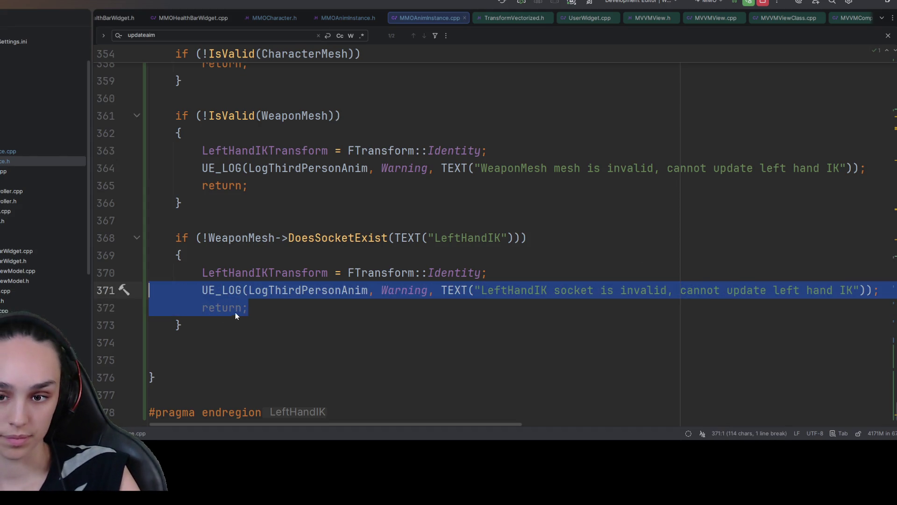
pyautogui.click(357, 322)
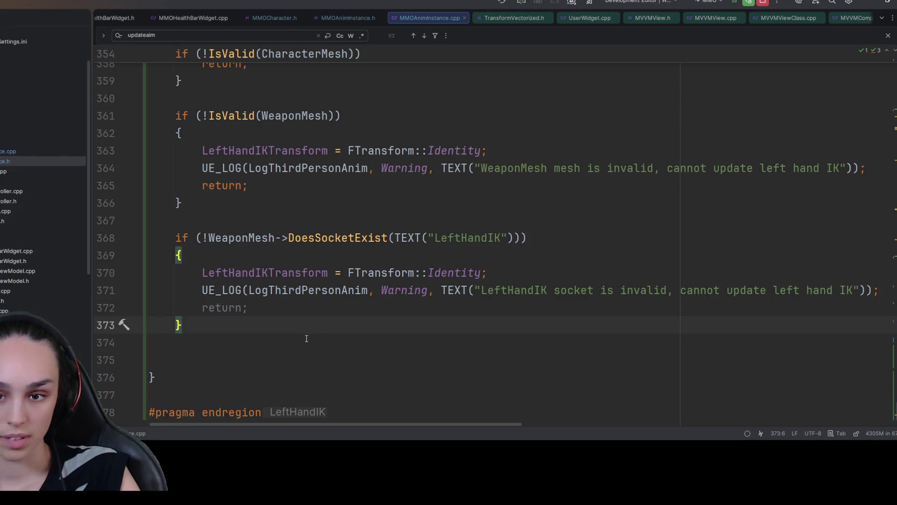
pyautogui.press('Return')
pyautogui.press('Return')
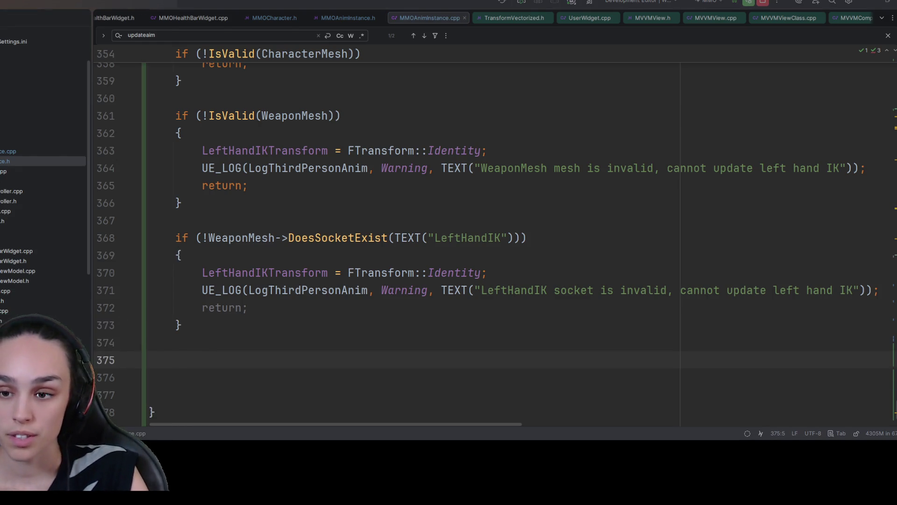